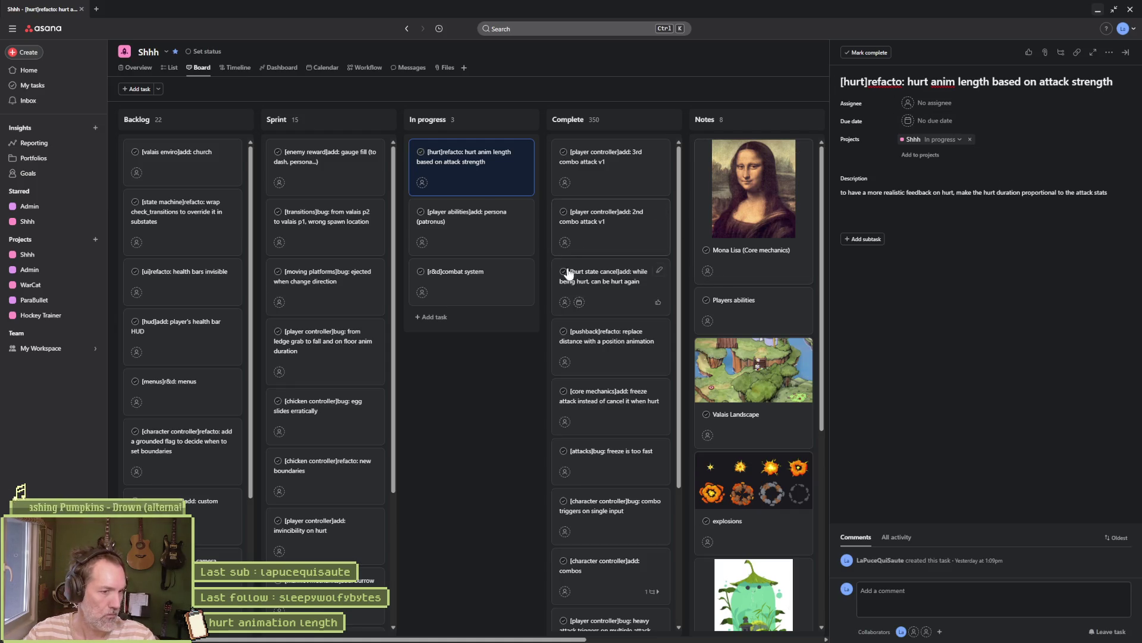
Open the details of the '[hurt]refacto: hurt anim length based on attack strength' task in In progress
{"action": "mouse_move", "coordinate": [585, 639]}
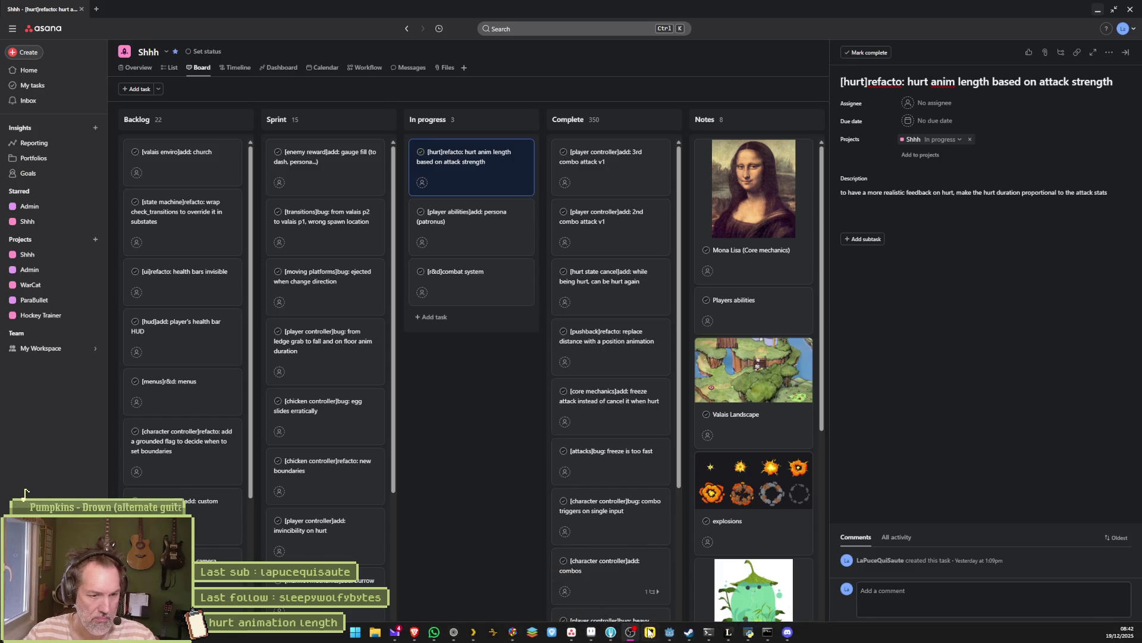
{"action": "left_click", "coordinate": [671, 633]}
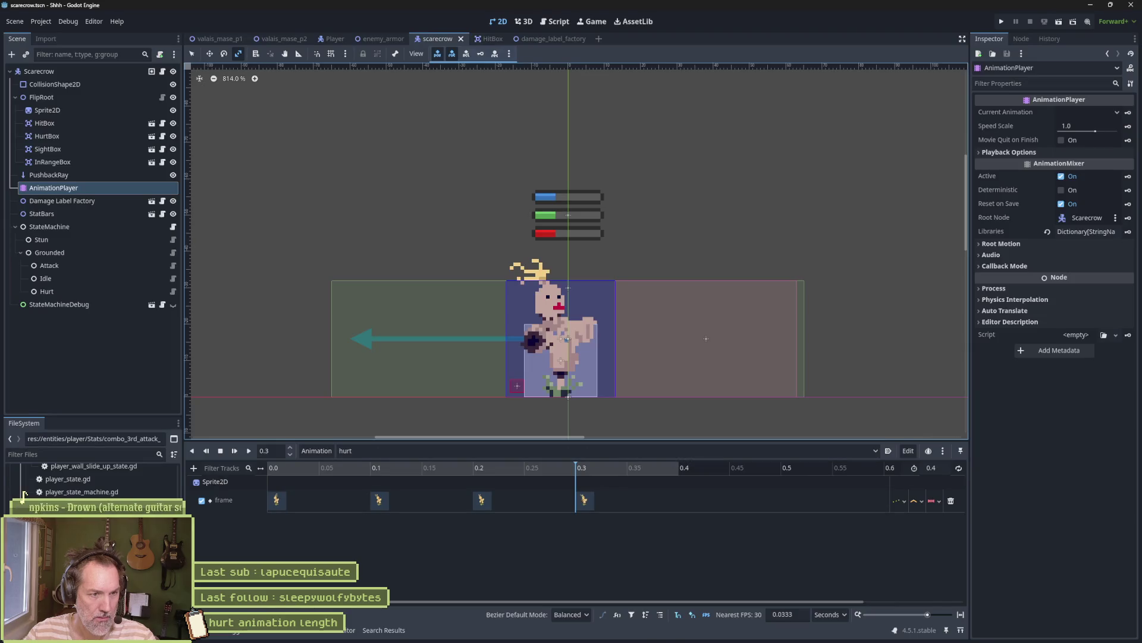
{"action": "left_click", "coordinate": [592, 633]}
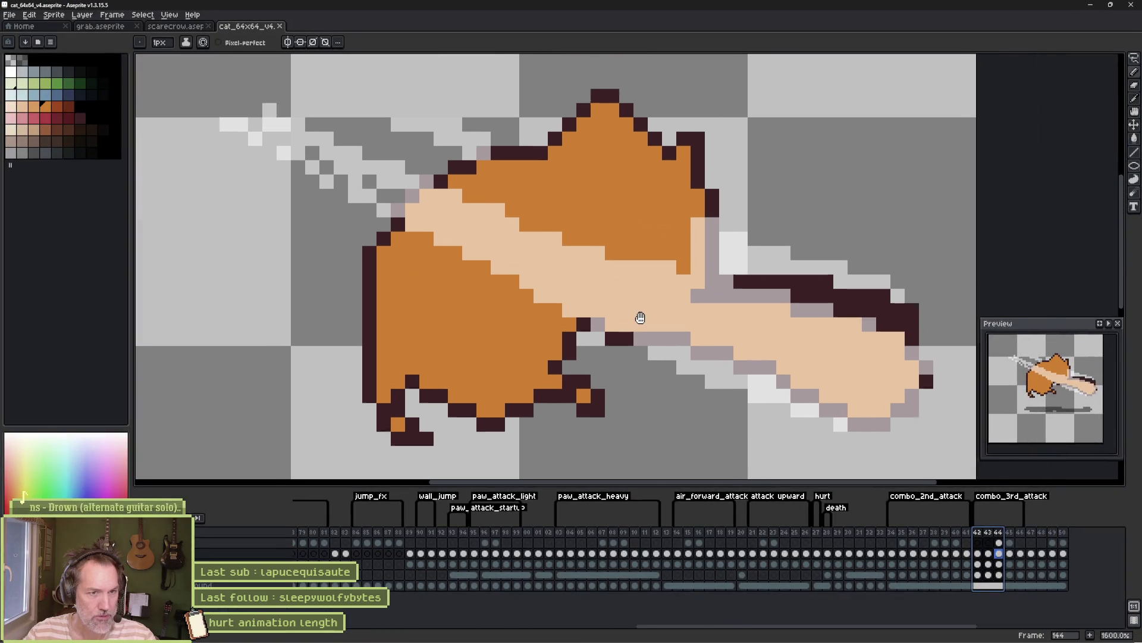
{"action": "left_click_drag", "start_coordinate": [640, 317], "coordinate": [629, 324]}
{"action": "key", "text": "alt+Tab"}
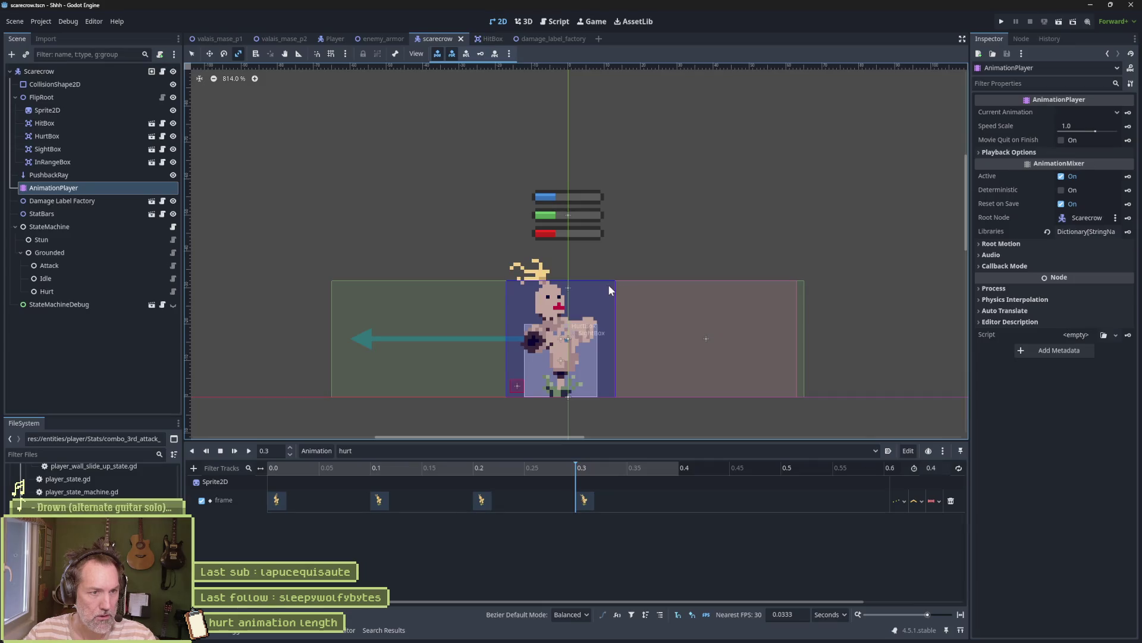
{"action": "left_click", "coordinate": [572, 639]}
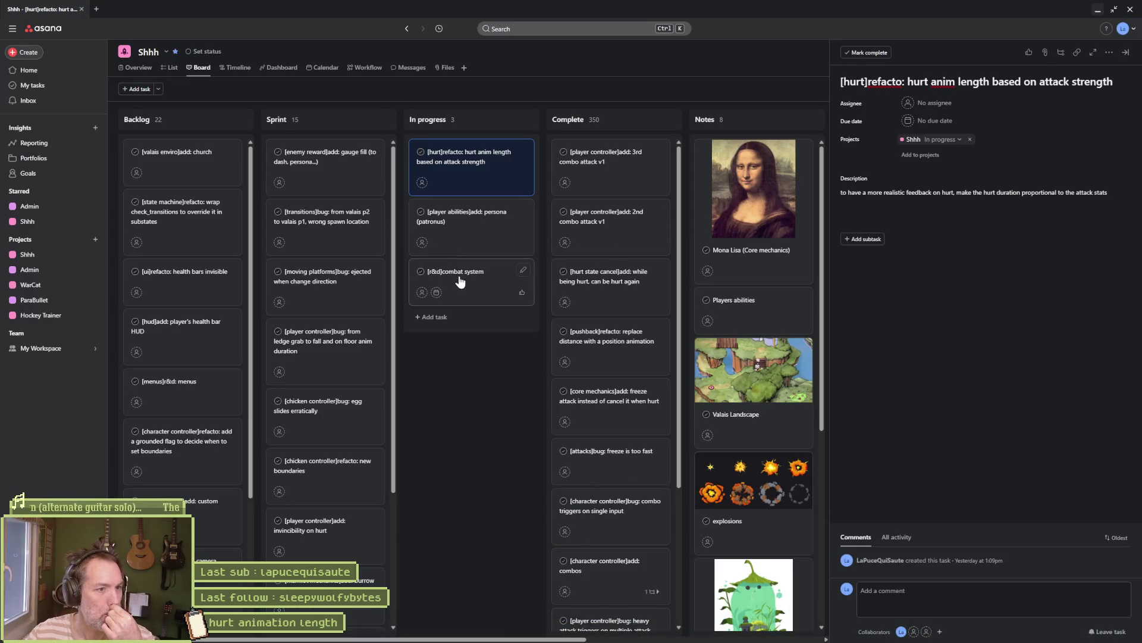
Add task '[player controller]add: 3rd combo attack v2' from the v1 title and place it atop In progress
{"action": "left_click", "coordinate": [606, 166]}
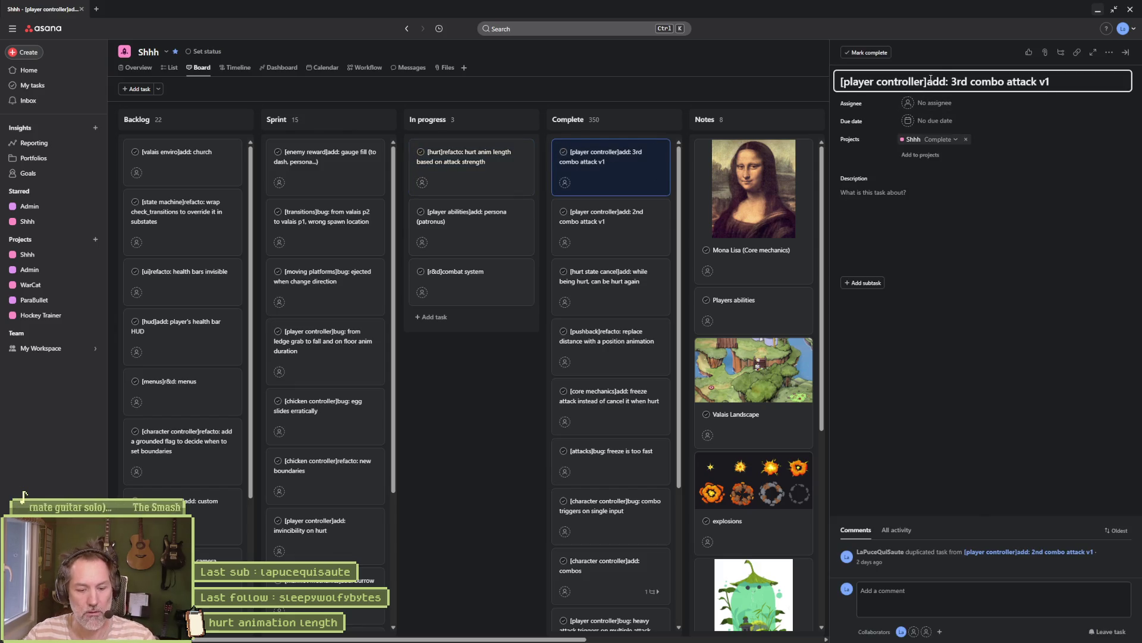
{"action": "left_click", "coordinate": [451, 314]}
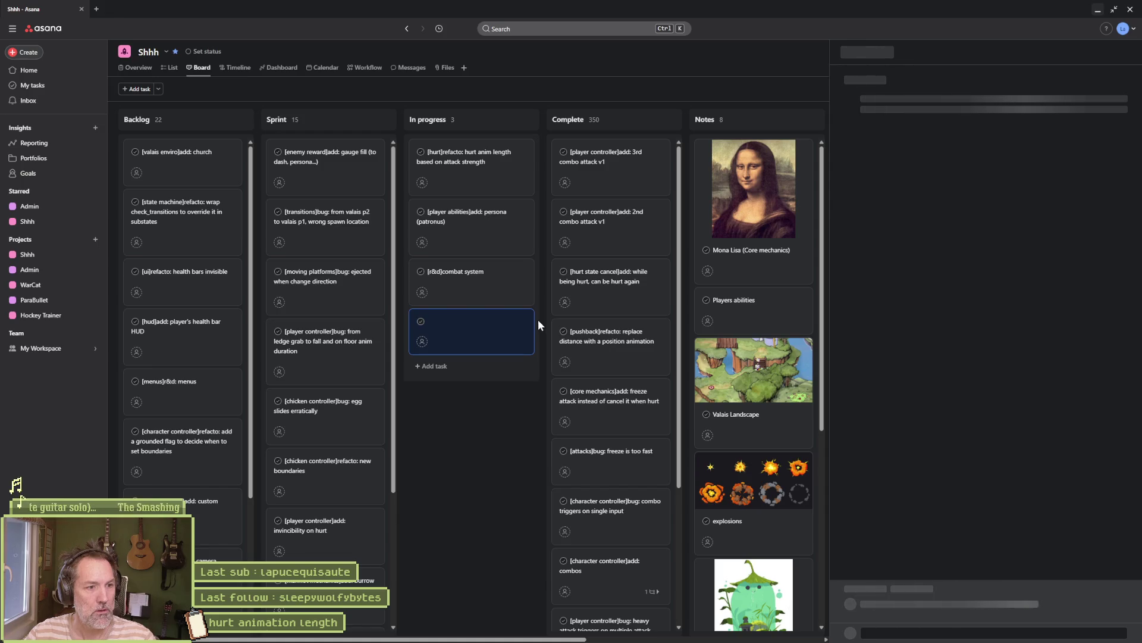
{"action": "type", "text": "[player controller]add: 3rd combo attack v1"}
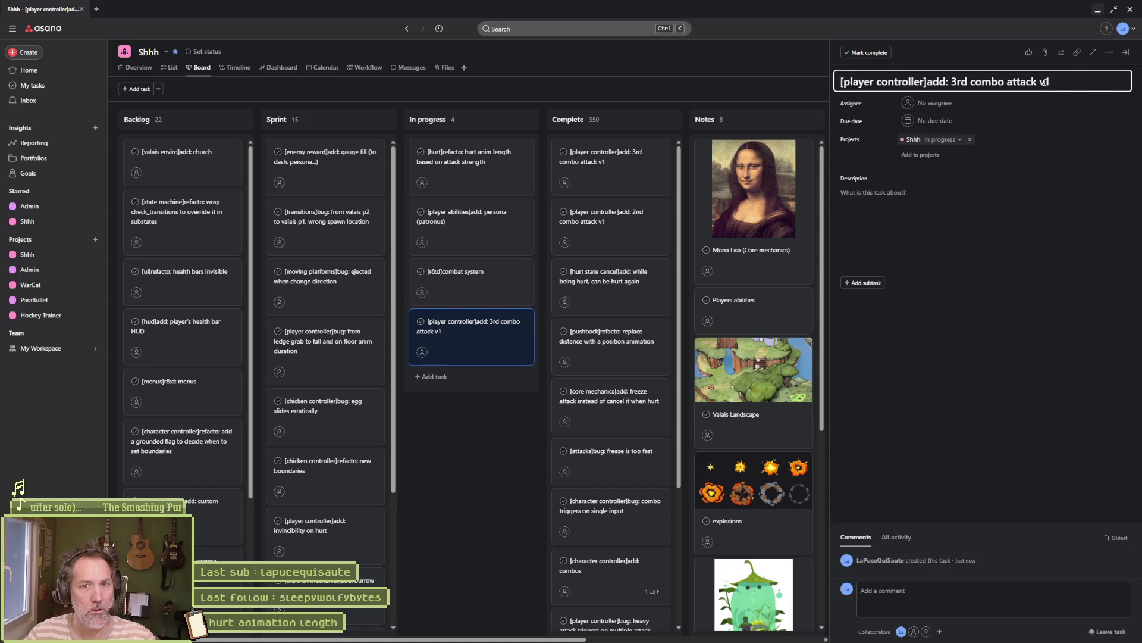
{"action": "type", "text": "2"}
{"action": "key", "text": "Escape"}
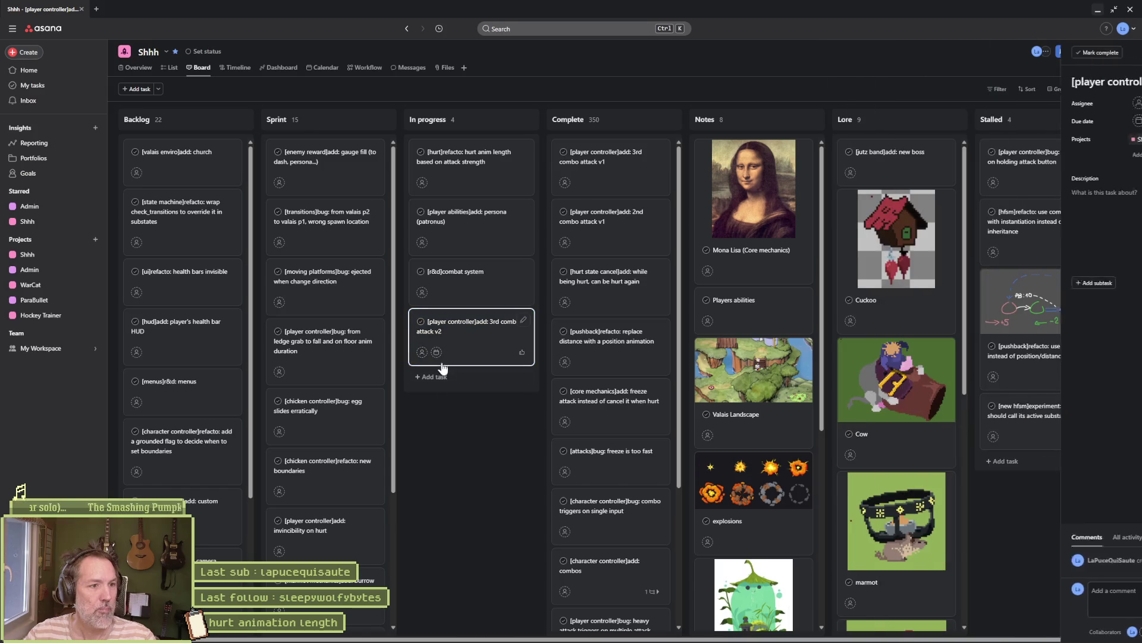
{"action": "mouse_move", "coordinate": [464, 324]}
{"action": "left_mouse_down"}
{"action": "mouse_move", "coordinate": [483, 249]}
{"action": "mouse_move", "coordinate": [470, 169]}
{"action": "left_mouse_up"}
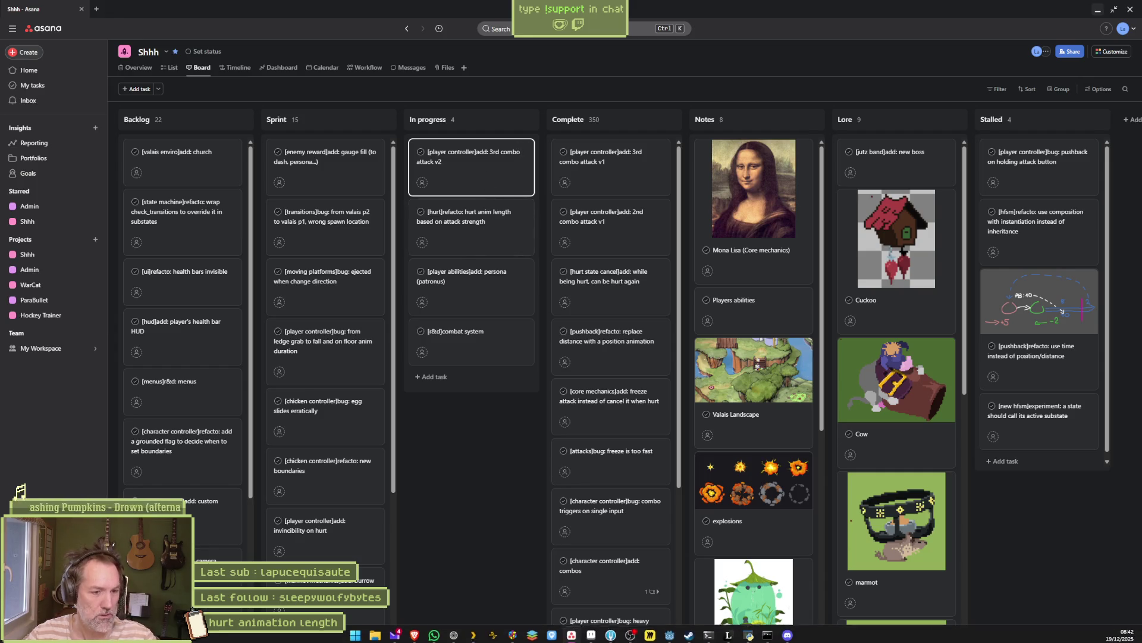
Review Fork's side-by-side diff of the modified cat.png sprite sheet, then return to Godot
{"action": "left_click", "coordinate": [610, 635]}
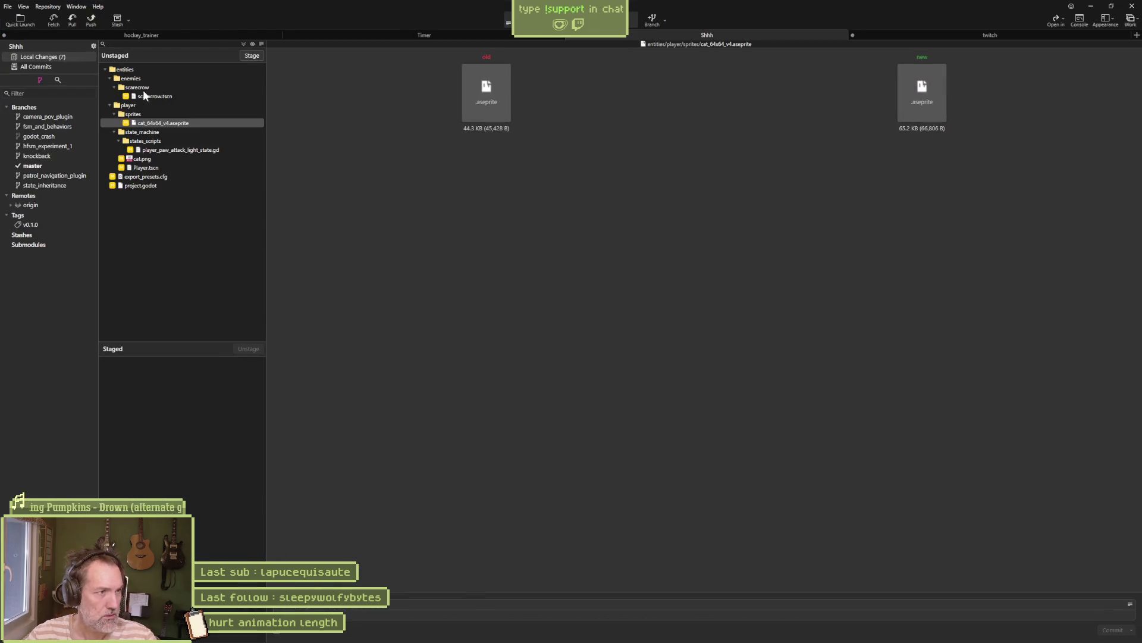
{"action": "left_click", "coordinate": [144, 159]}
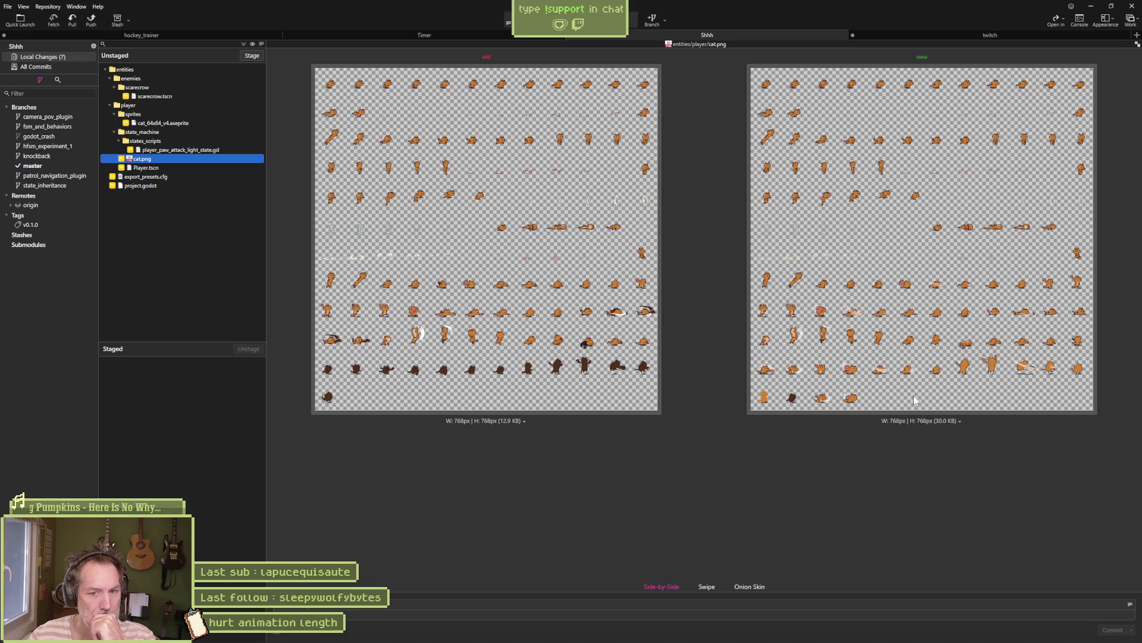
{"action": "mouse_move", "coordinate": [611, 636]}
{"action": "left_click", "coordinate": [668, 637]}
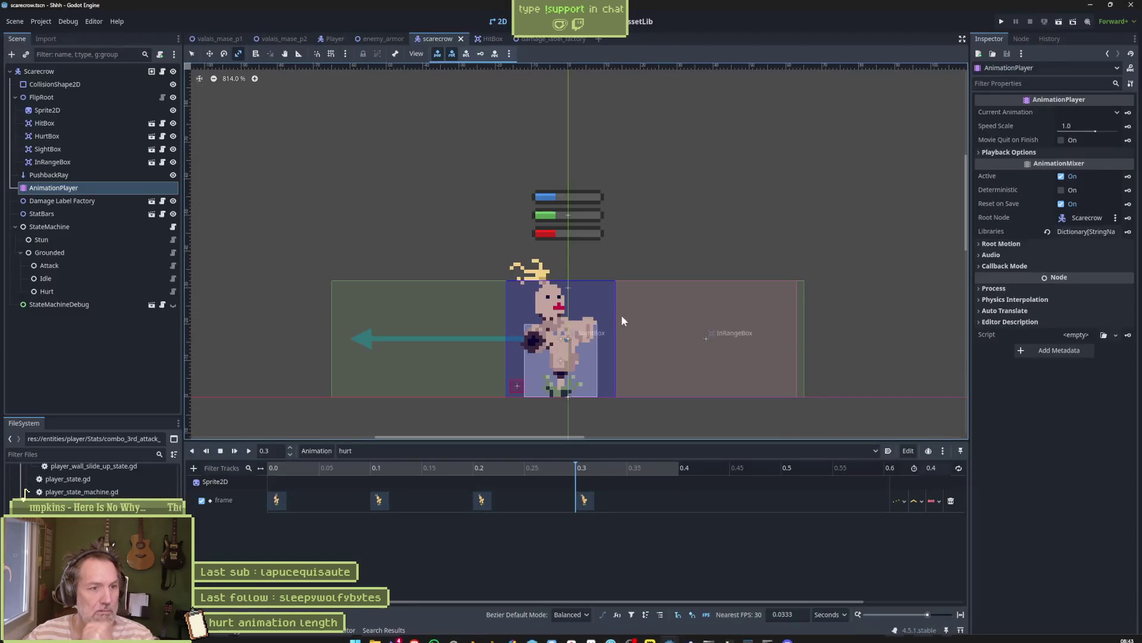
Run the enemy_armor scene and hit the scarecrow with the cat's combo and lunging slashes
{"action": "left_click", "coordinate": [376, 38]}
{"action": "key", "text": "F6"}
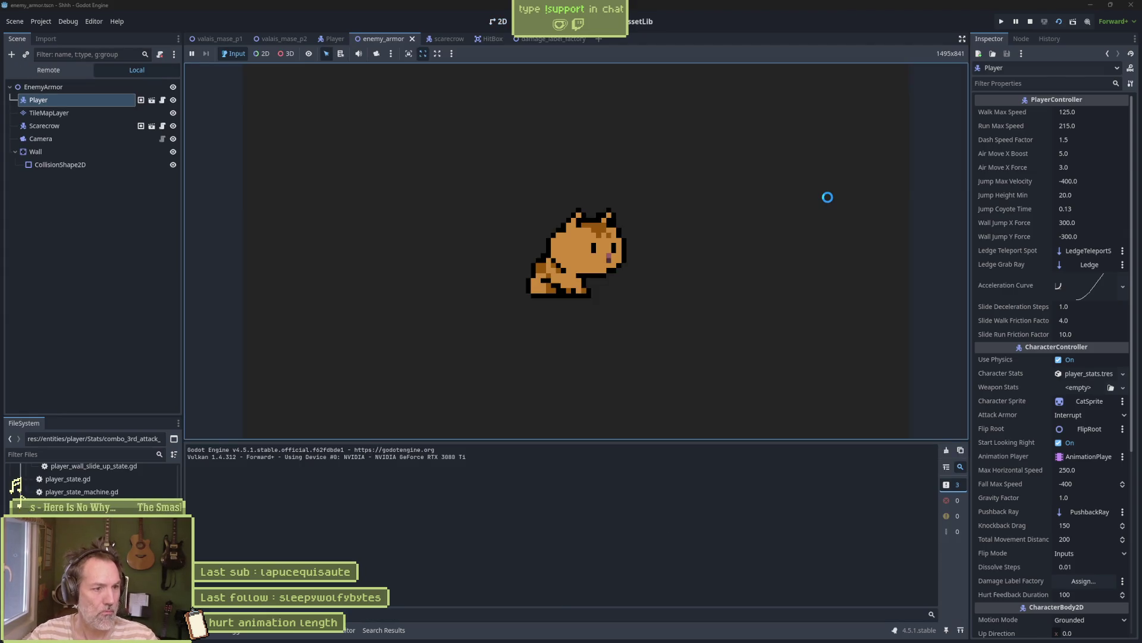
{"action": "key", "text": "j"}
{"action": "key", "text": "j"}
{"action": "key", "text": "j"}
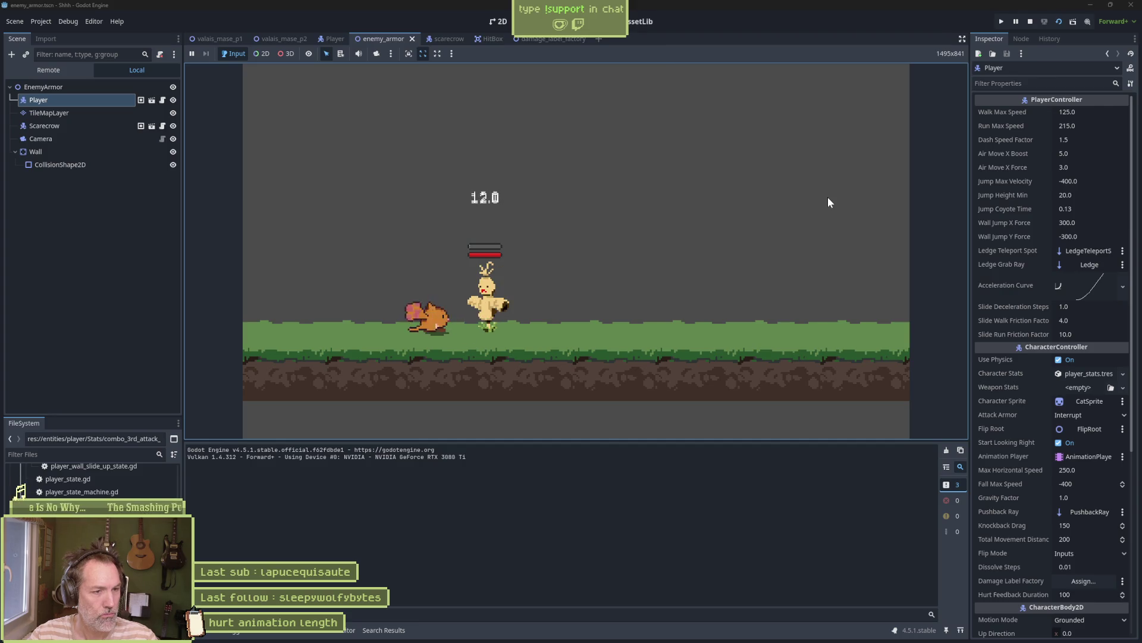
{"action": "key", "text": "j"}
{"action": "key", "text": "j"}
{"action": "key", "text": "j"}
{"action": "key", "text": "j"}
{"action": "key", "text": "j"}
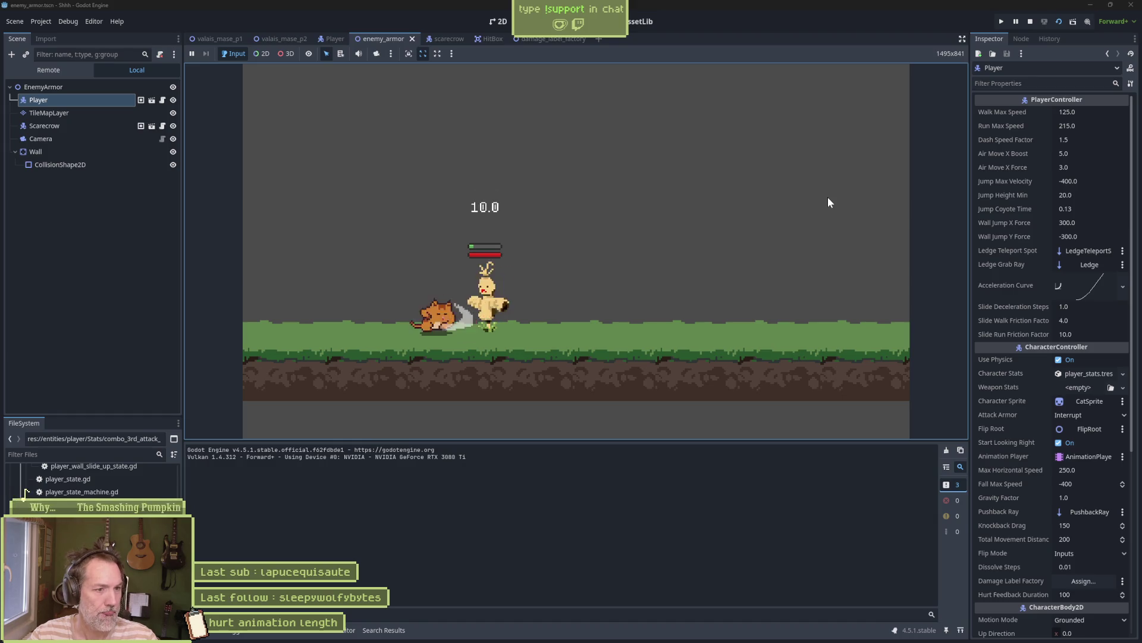
{"action": "key", "text": "j"}
{"action": "key", "text": "j"}
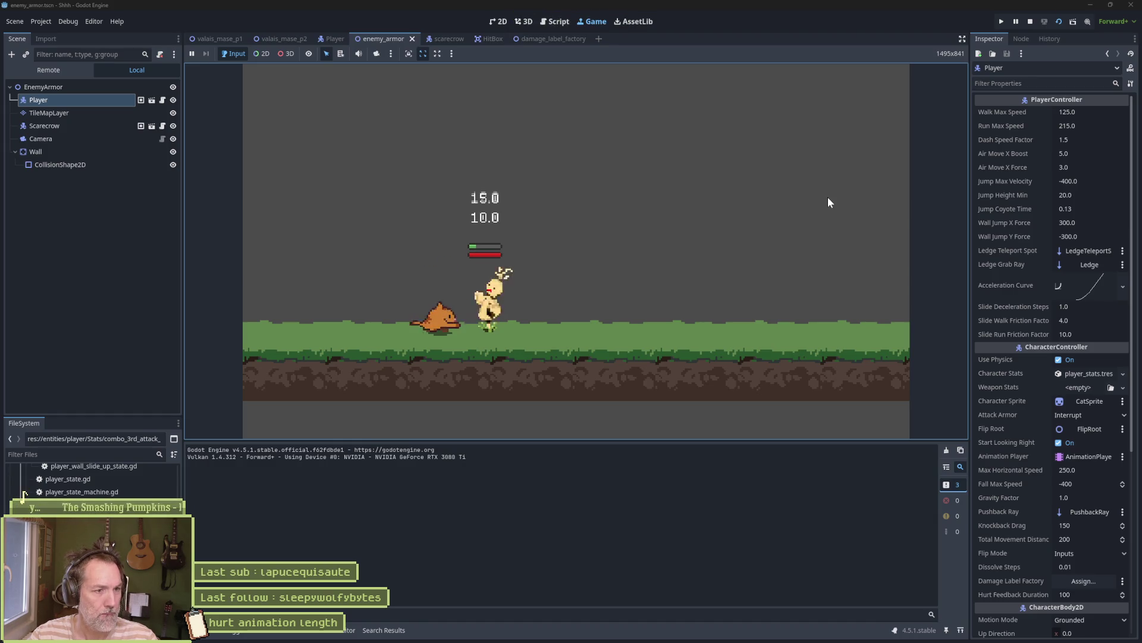
{"action": "key", "text": "j"}
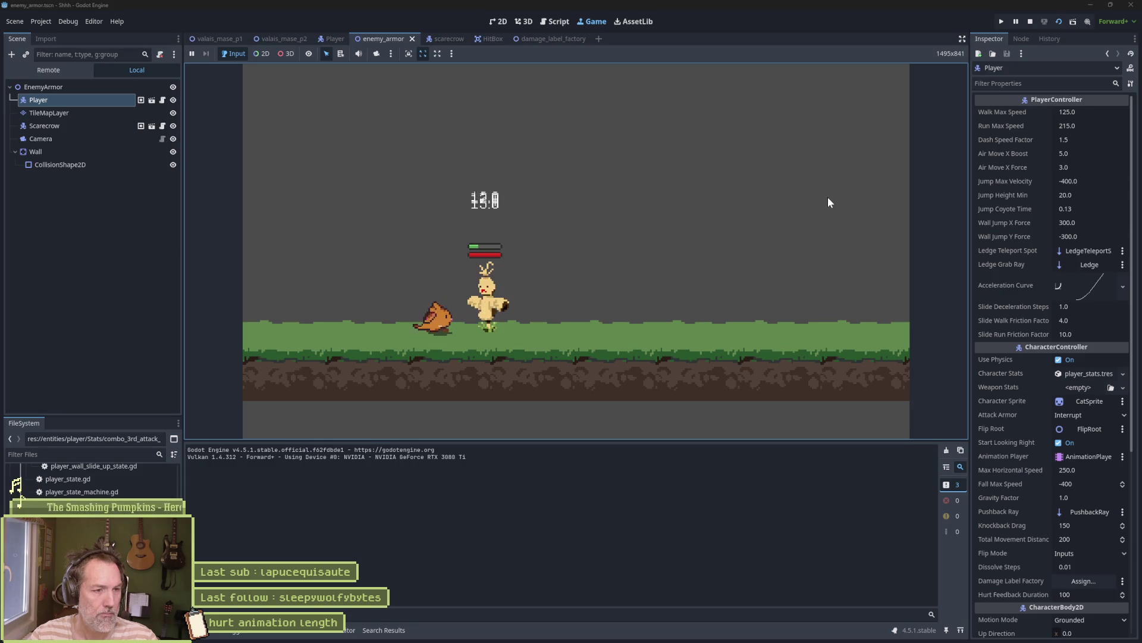
{"action": "key", "text": "j"}
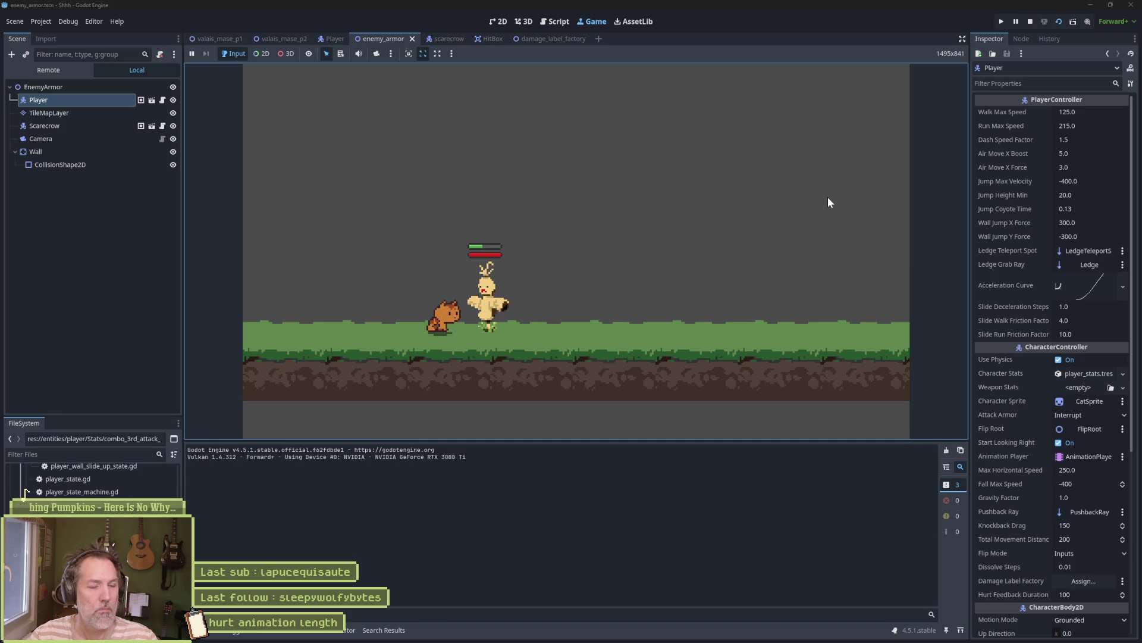
{"action": "key", "text": "j"}
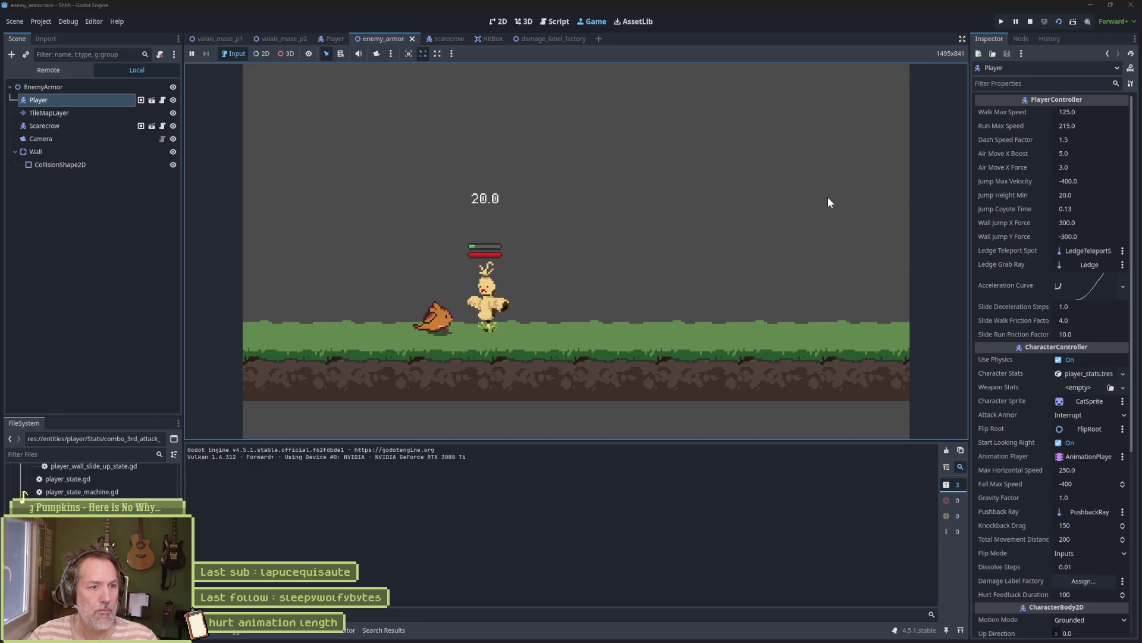
Keep chaining combo attacks on the scarecrow, dealing 10.0, 12.0 and 15.0 damage, to check hurt timing
{"action": "key", "text": "j"}
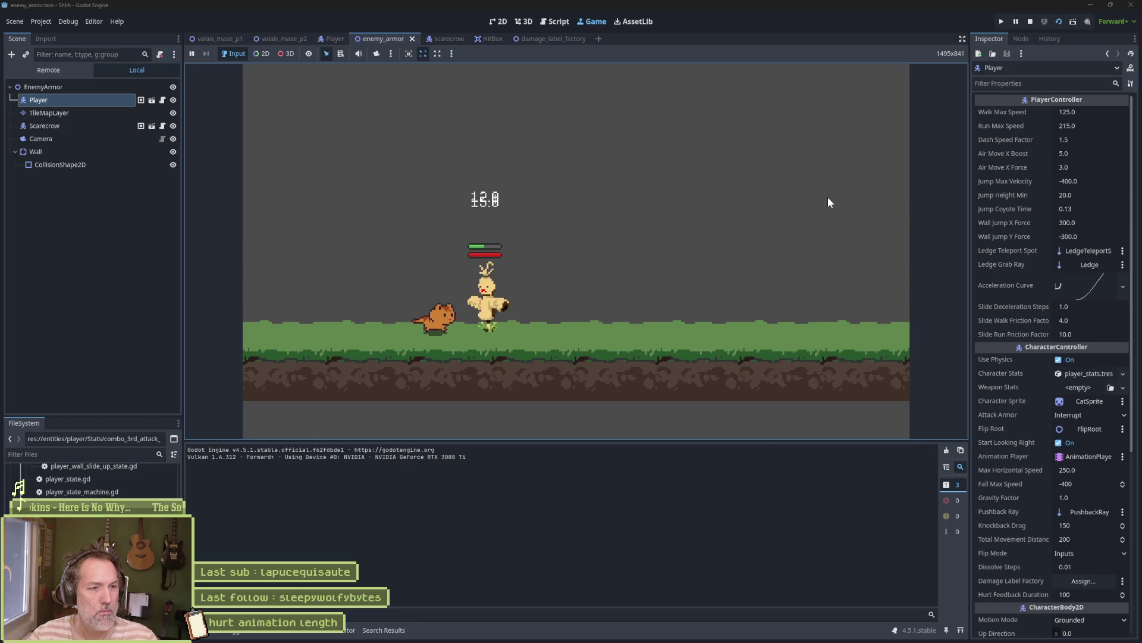
{"action": "key", "text": "j"}
{"action": "key", "text": "j"}
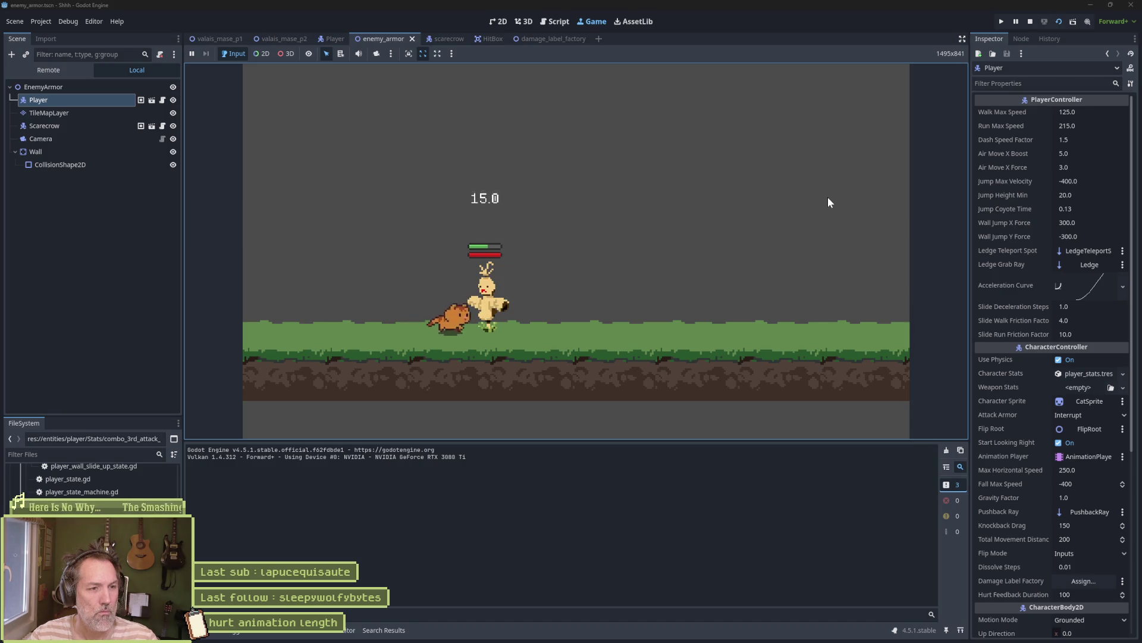
{"action": "key", "text": "j"}
{"action": "key", "text": "j"}
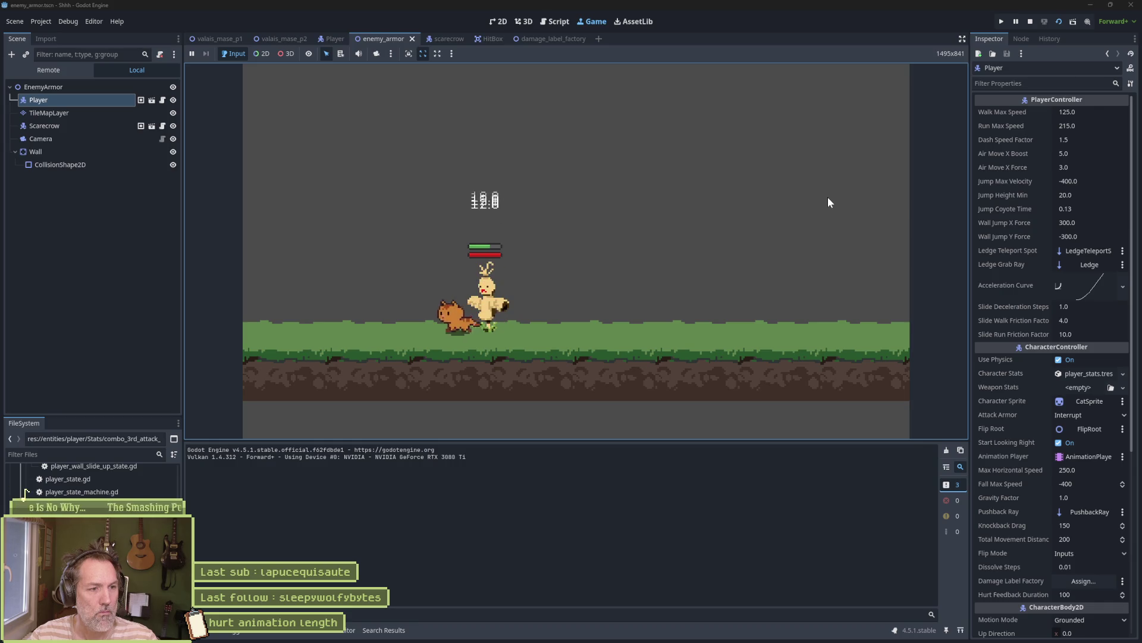
{"action": "key", "text": "j"}
{"action": "key", "text": "j"}
{"action": "key", "text": "j"}
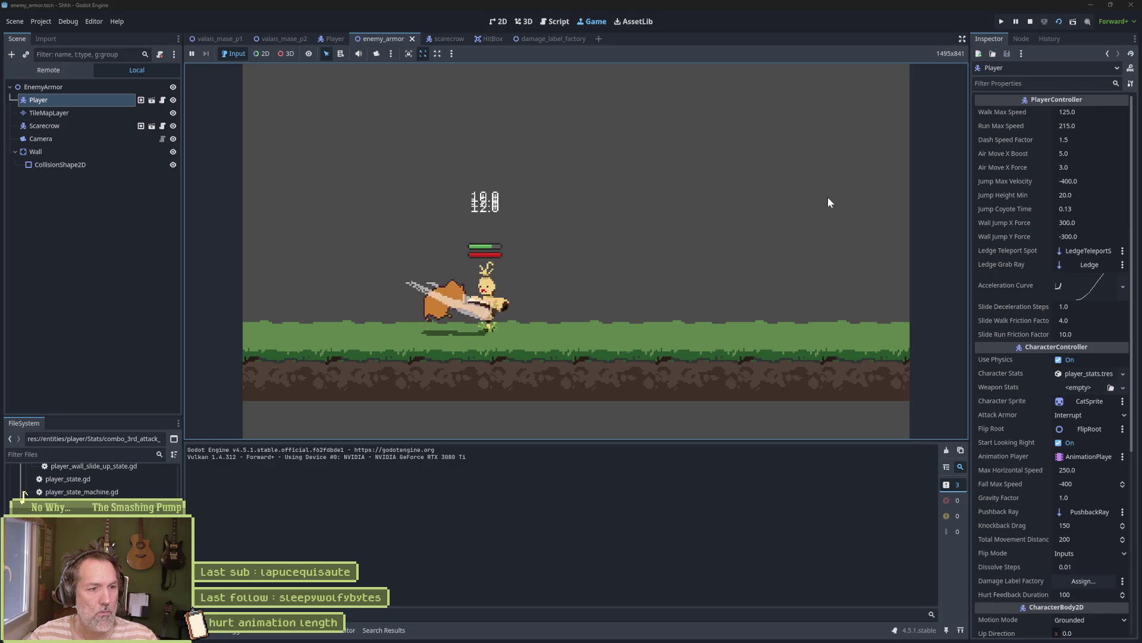
{"action": "key", "text": "j"}
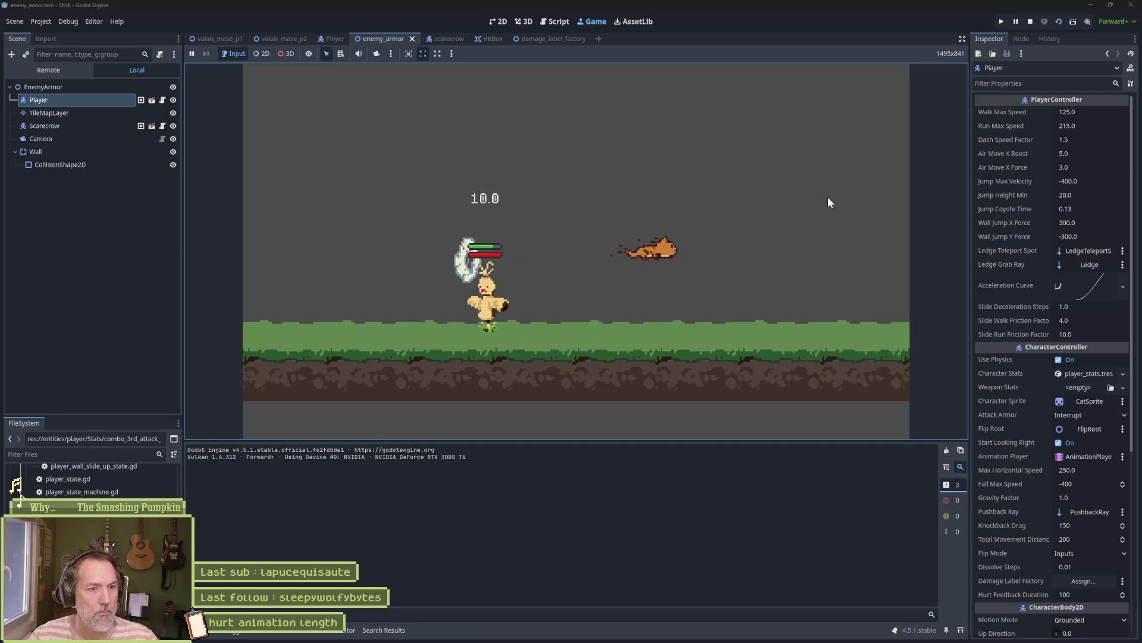
{"action": "key", "text": "Left"}
{"action": "key", "text": "j"}
{"action": "key", "text": "j"}
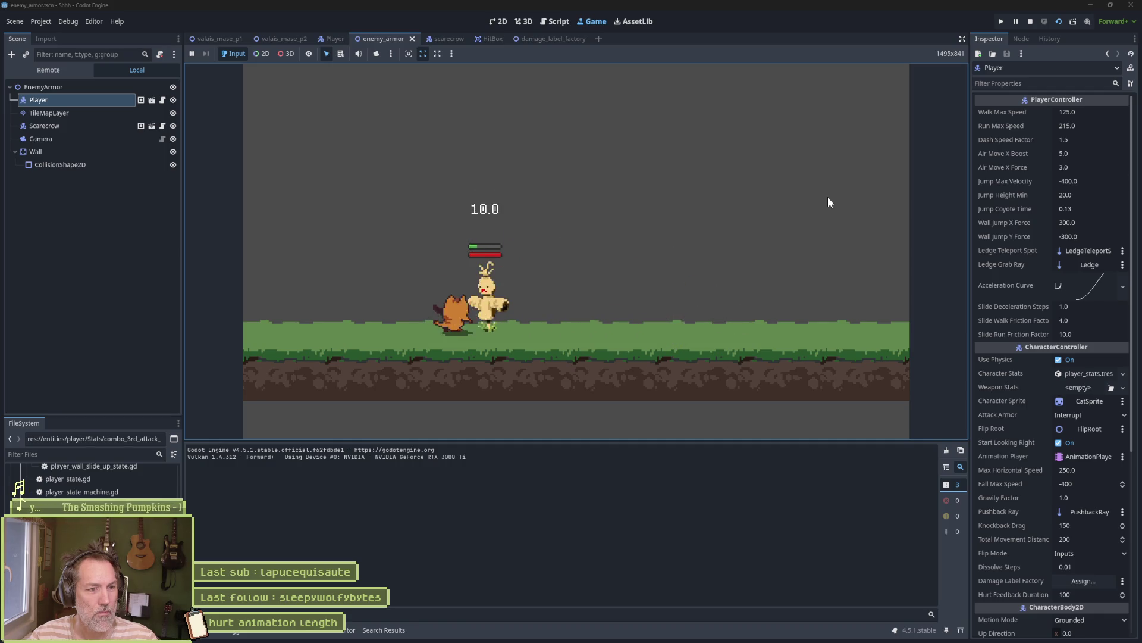
{"action": "key", "text": "j"}
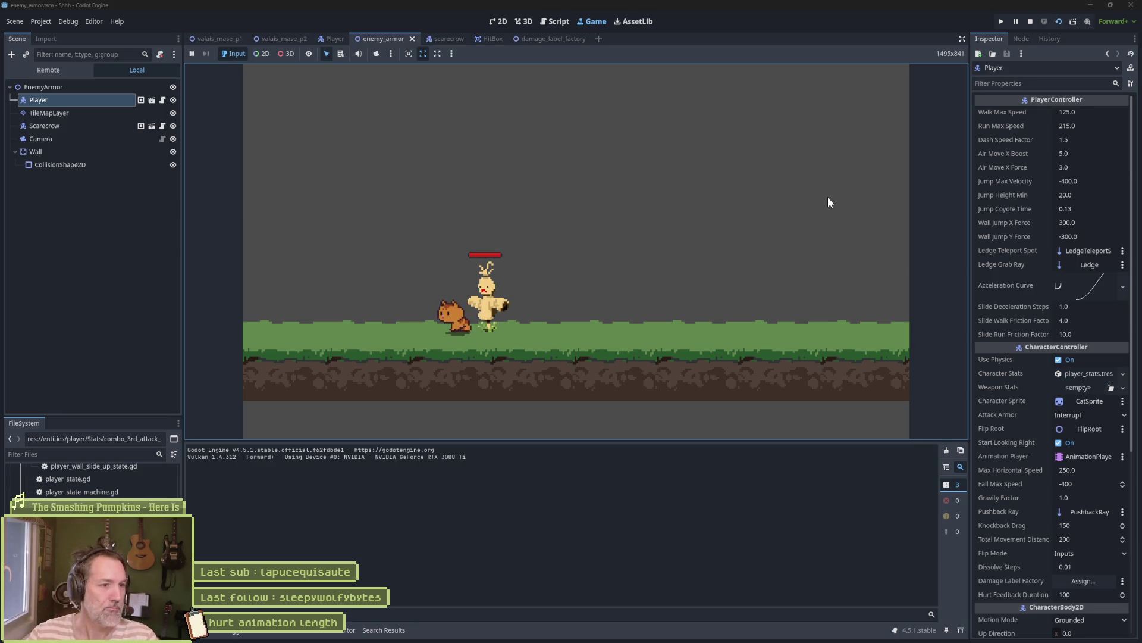
{"action": "key", "text": "j"}
{"action": "key", "text": "j"}
{"action": "key", "text": "j"}
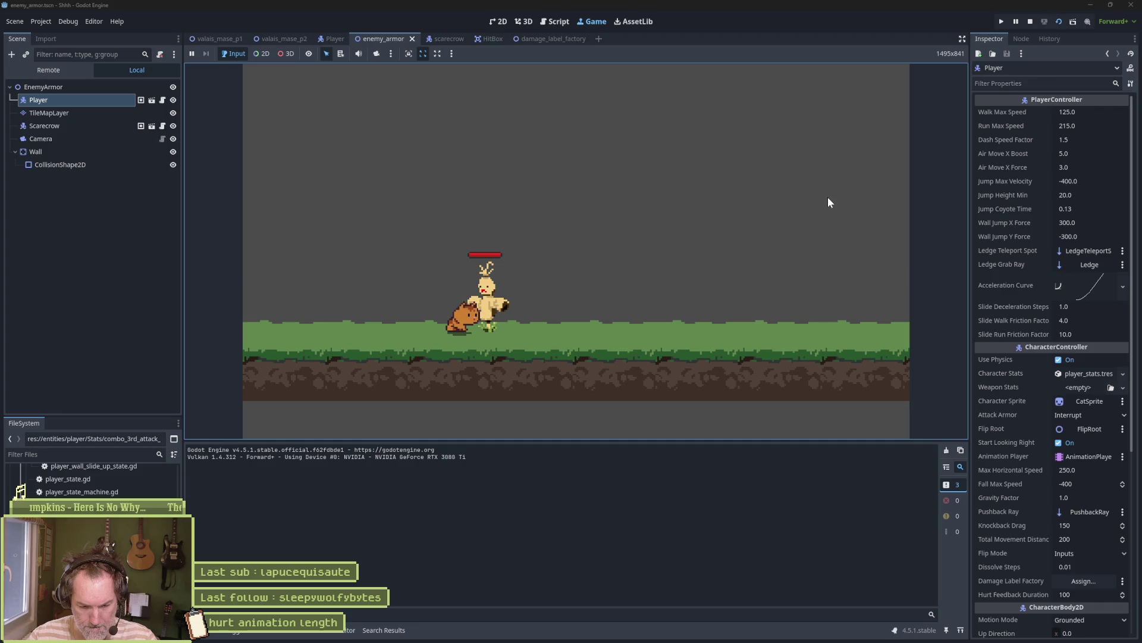
{"action": "key", "text": "x"}
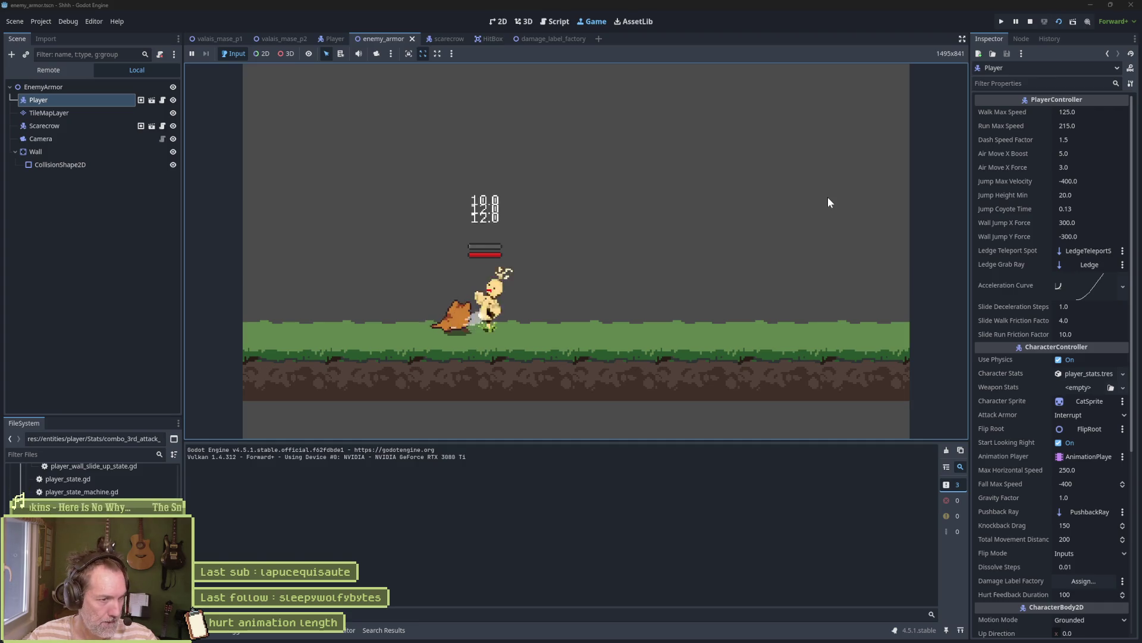
Stop the running game test and bring the cat sprite file up in Aseprite
{"action": "key", "text": "F8"}
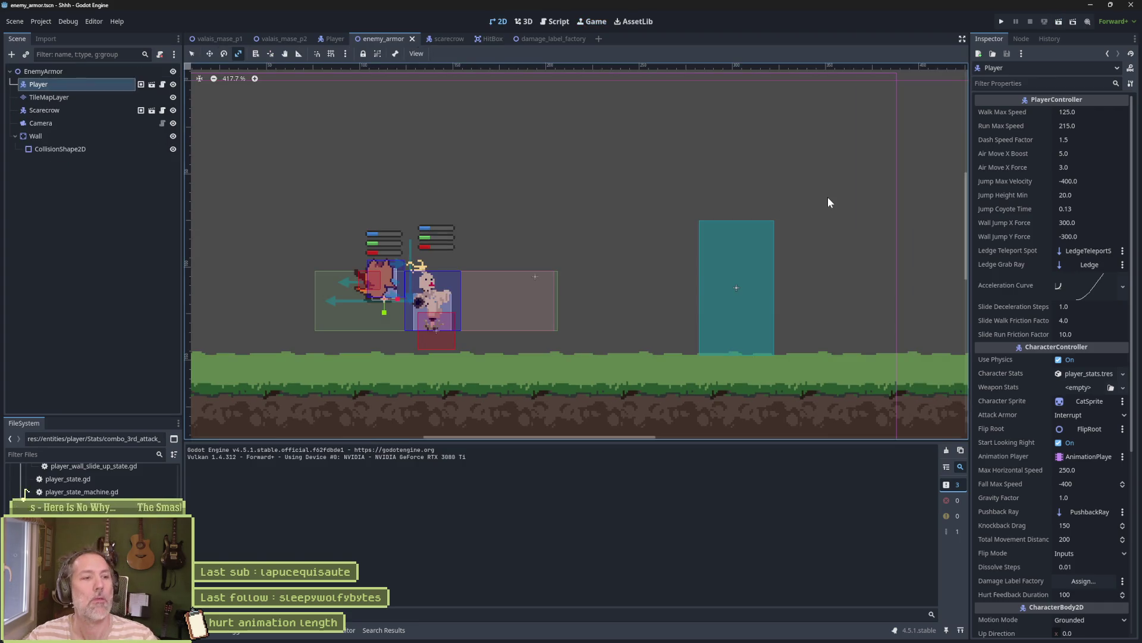
{"action": "mouse_move", "coordinate": [654, 639]}
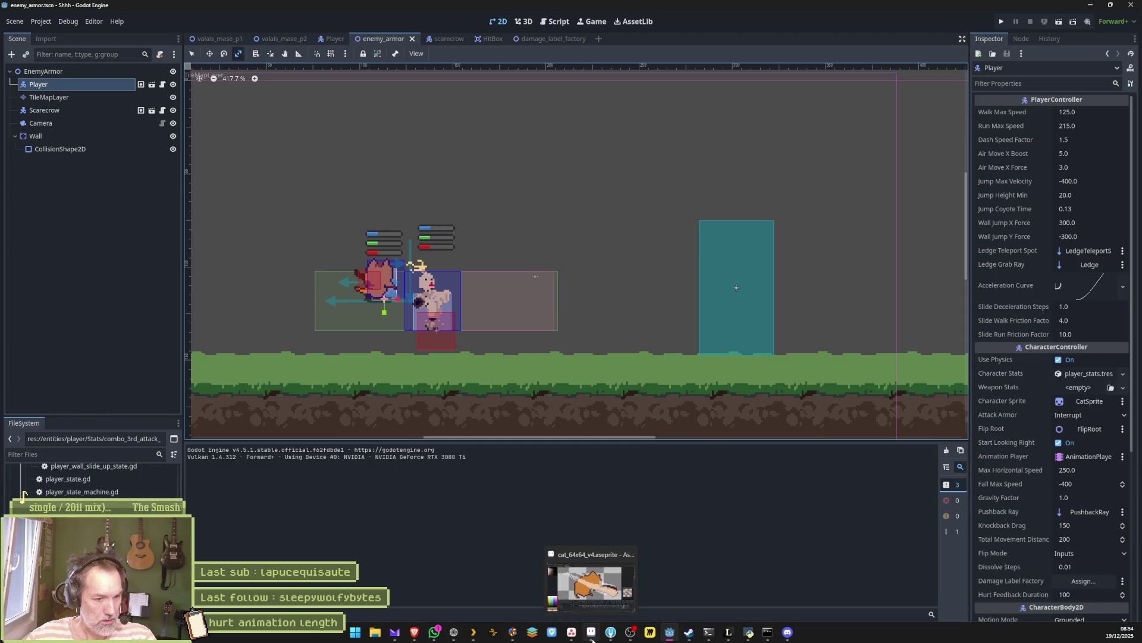
{"action": "left_click", "coordinate": [592, 635]}
Select and play combo_2nd_attack frames 134–138, then view frames 137 and 138
{"action": "scroll", "coordinate": [633, 357], "scroll_direction": "down", "scroll_amount": 4}
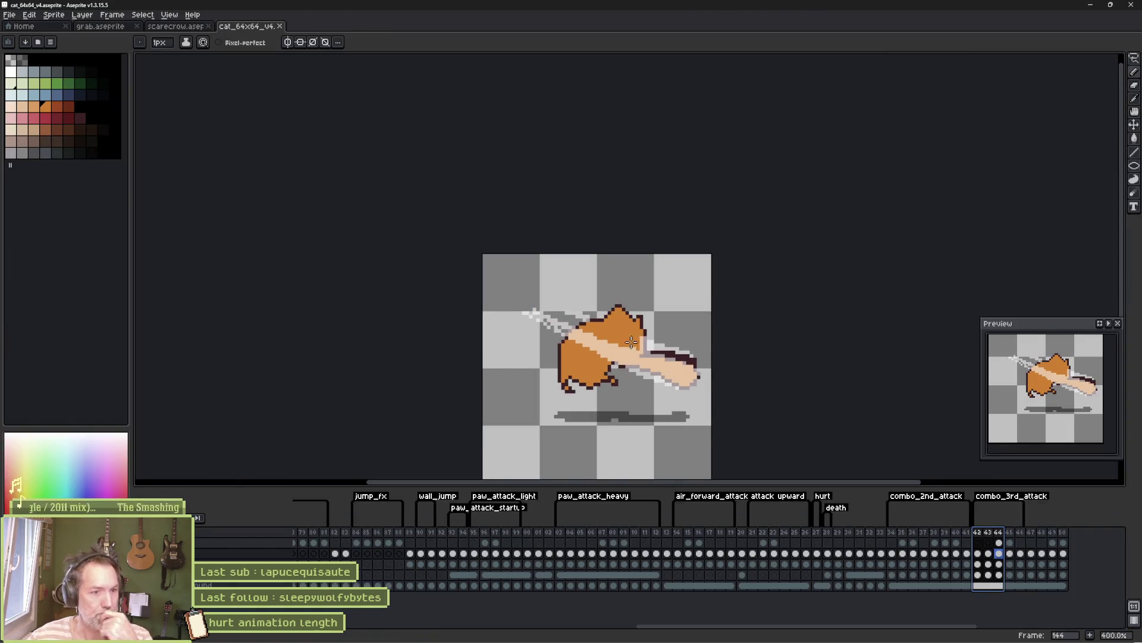
{"action": "scroll", "coordinate": [632, 341], "scroll_direction": "down", "scroll_amount": 1}
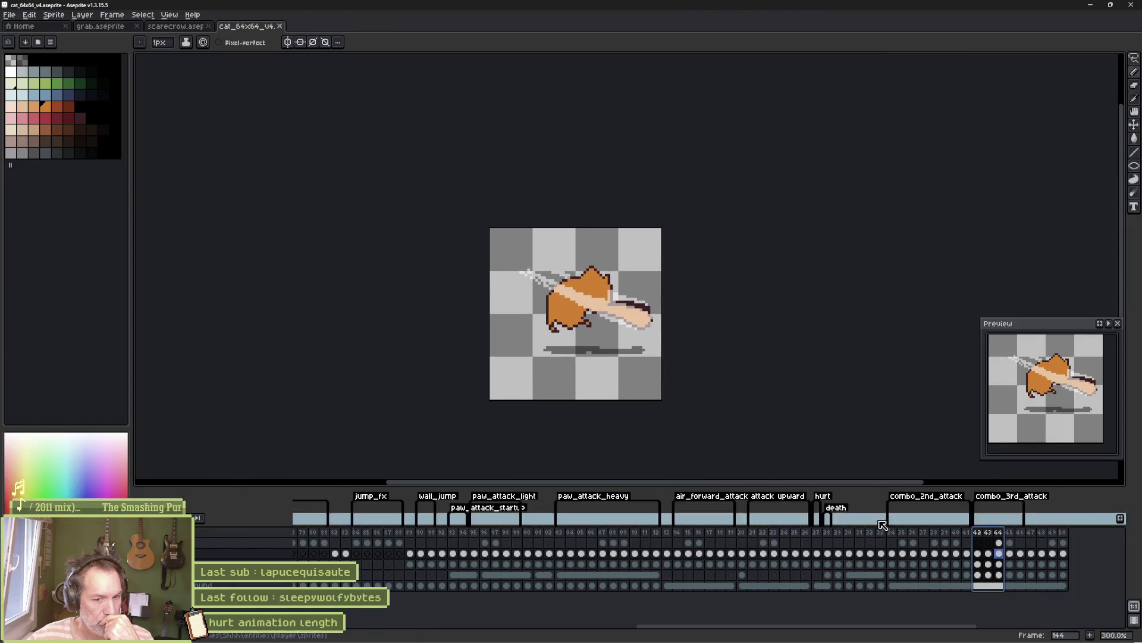
{"action": "left_click_drag", "start_coordinate": [891, 531], "coordinate": [937, 531]}
{"action": "key", "text": "Return"}
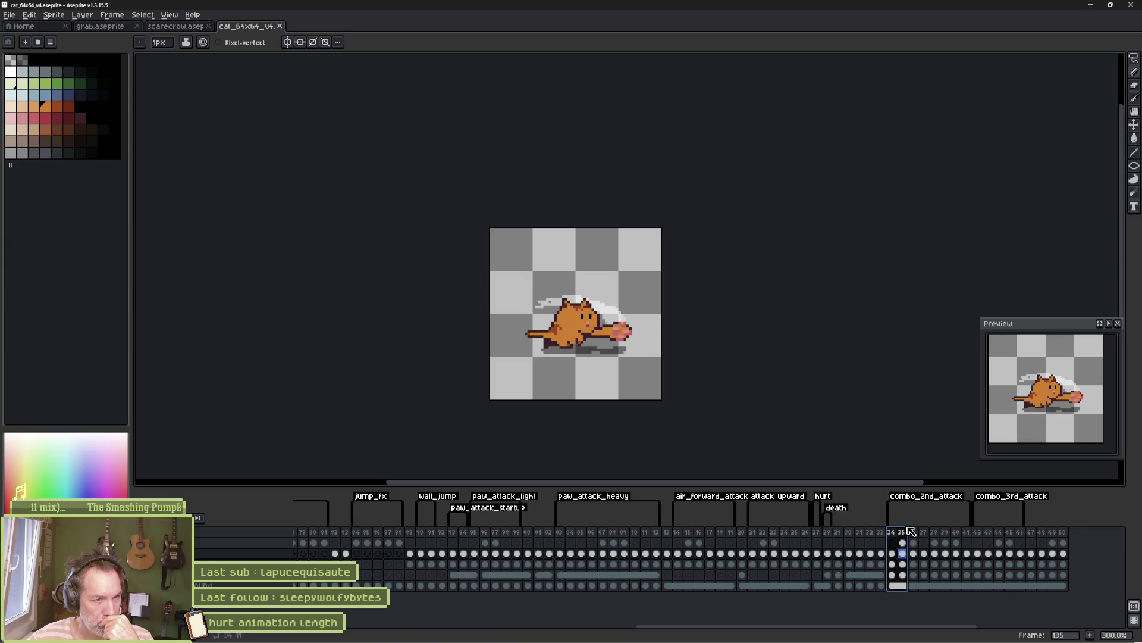
{"action": "left_click", "coordinate": [925, 532], "text": "shift"}
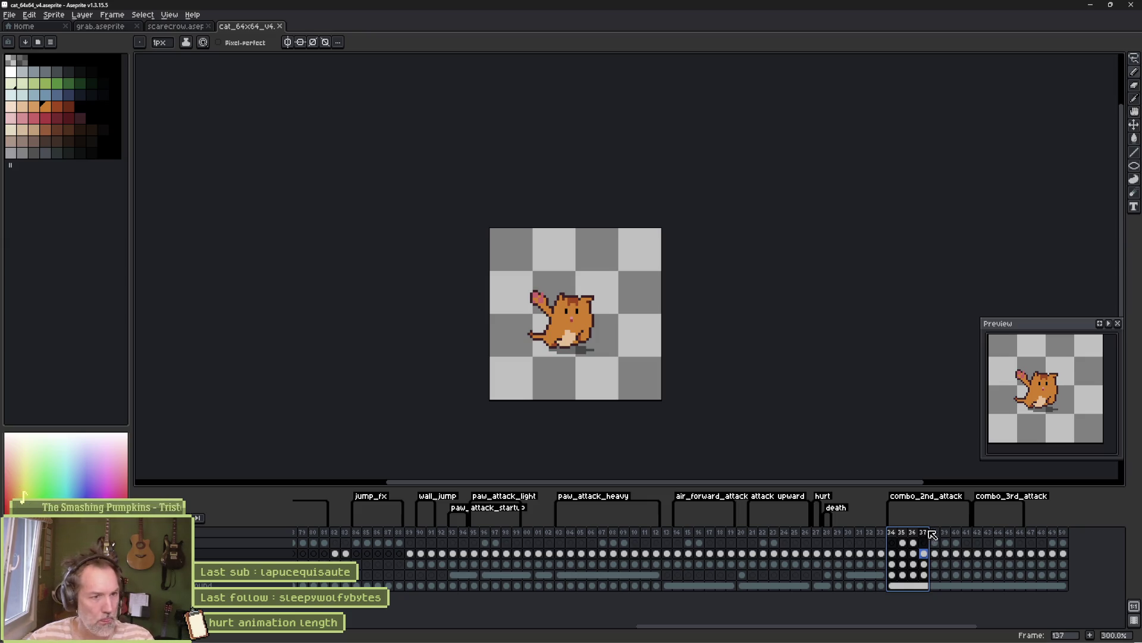
{"action": "left_click", "coordinate": [936, 533], "text": "shift"}
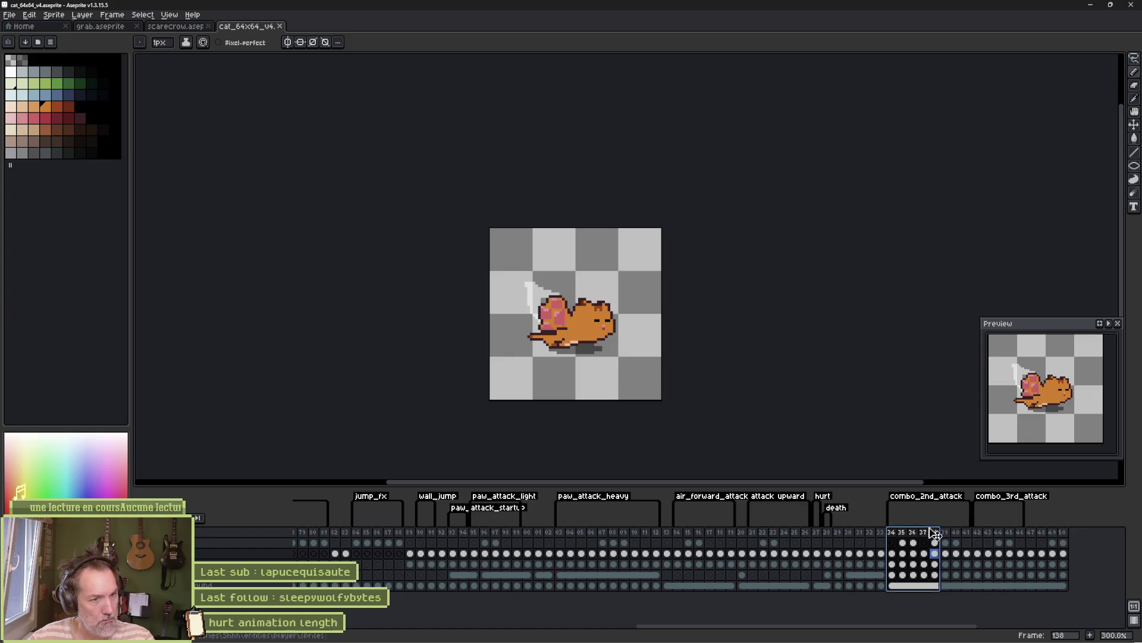
Zoom in on frame 138 and pencil the pink patch's two bottom corner pixels orange
{"action": "scroll", "coordinate": [581, 360], "scroll_direction": "up", "scroll_amount": 7}
{"action": "key", "text": "i"}
{"action": "key", "text": "v"}
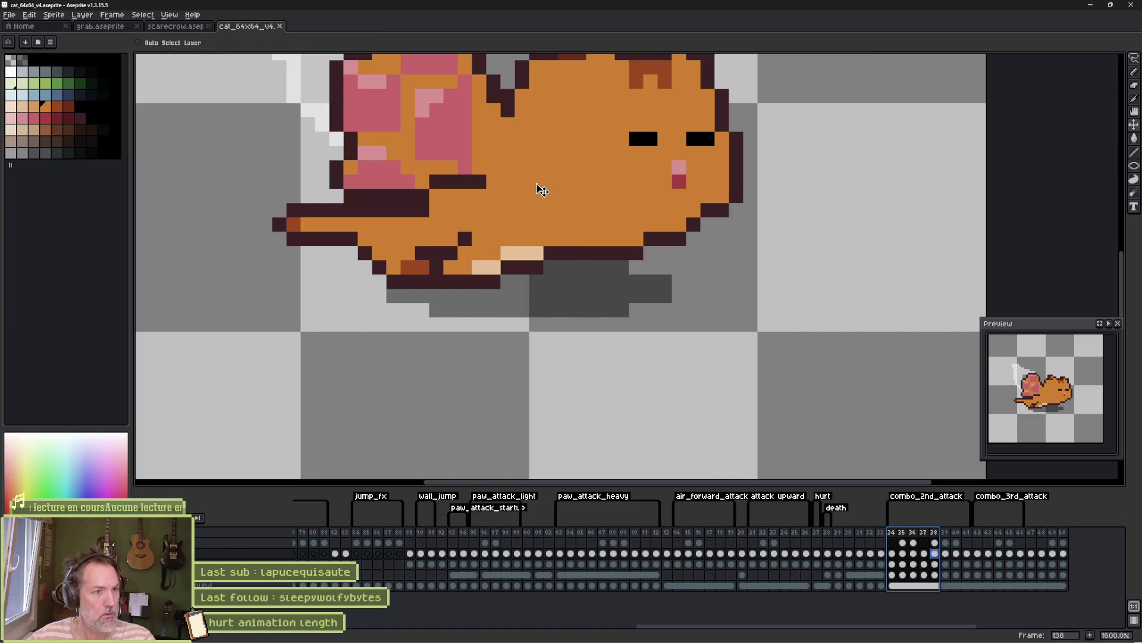
{"action": "left_click", "coordinate": [542, 184]}
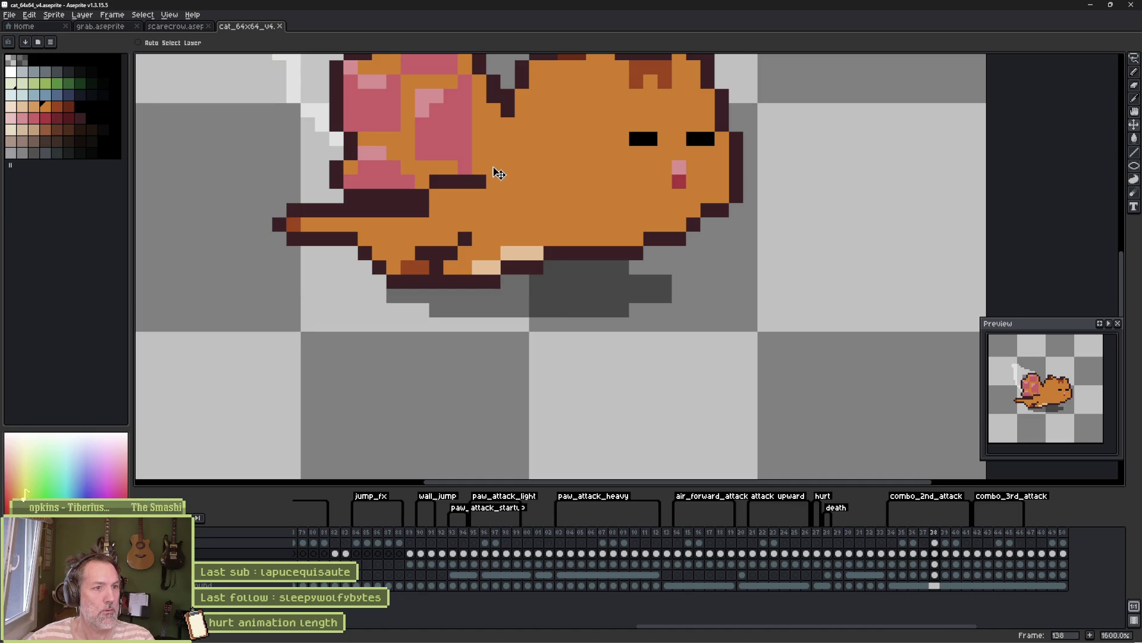
{"action": "key", "text": "b"}
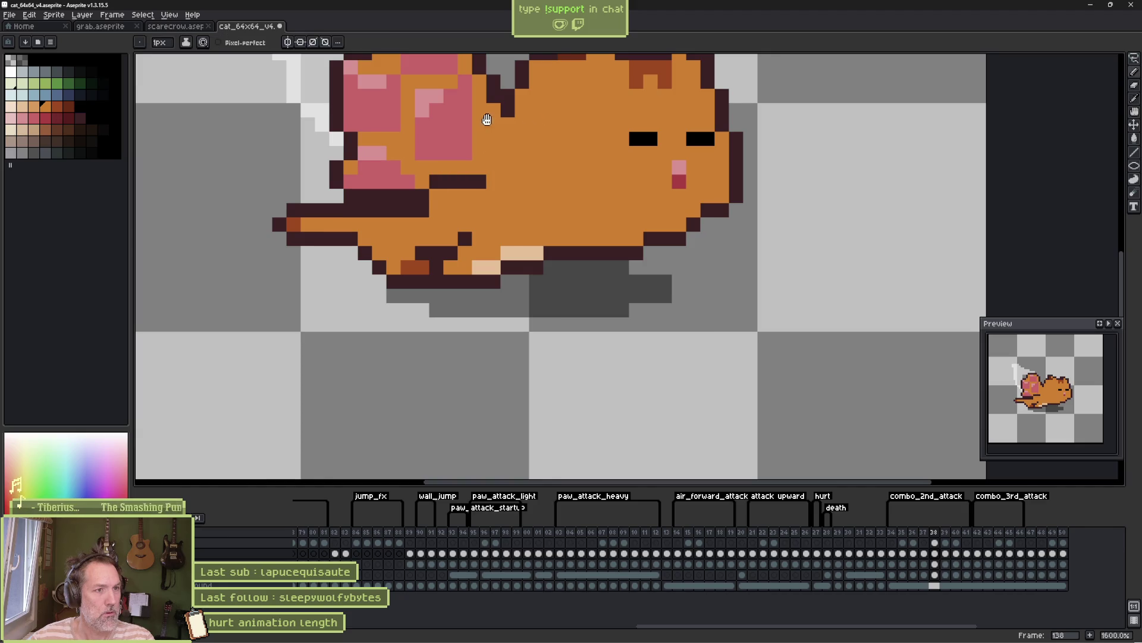
{"action": "left_click_drag", "start_coordinate": [484, 115], "coordinate": [527, 189]}
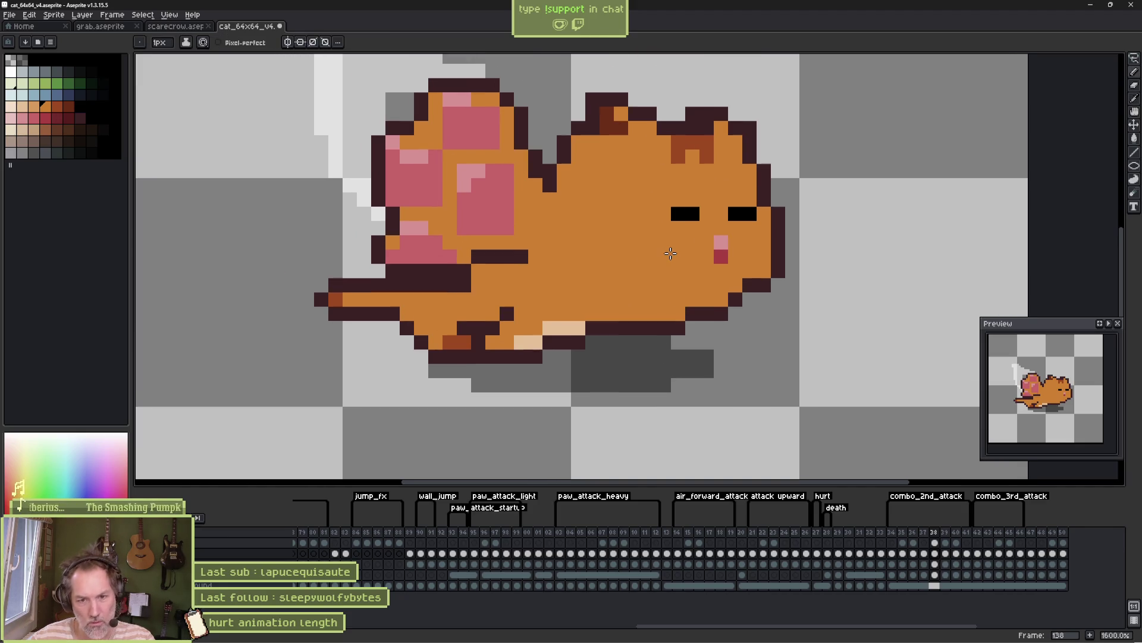
{"action": "left_click", "coordinate": [465, 228]}
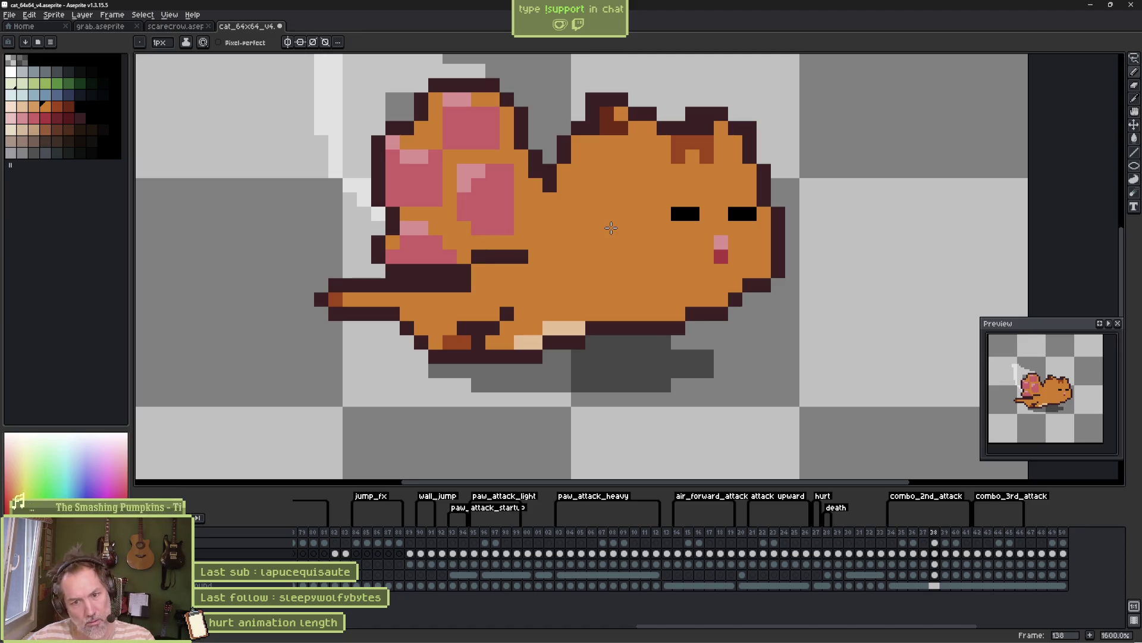
{"action": "left_click", "coordinate": [509, 229]}
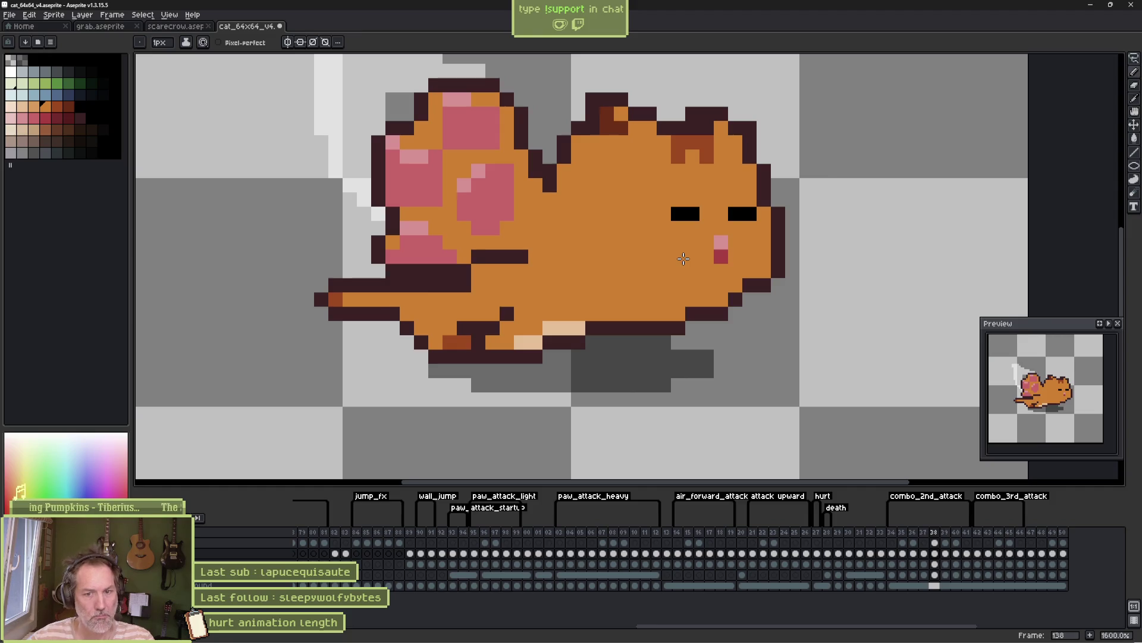
Add dark outline along the raised arm, fill orange, extend the beige belly into the chest, and play back
{"action": "key", "text": "period"}
{"action": "key", "text": "period"}
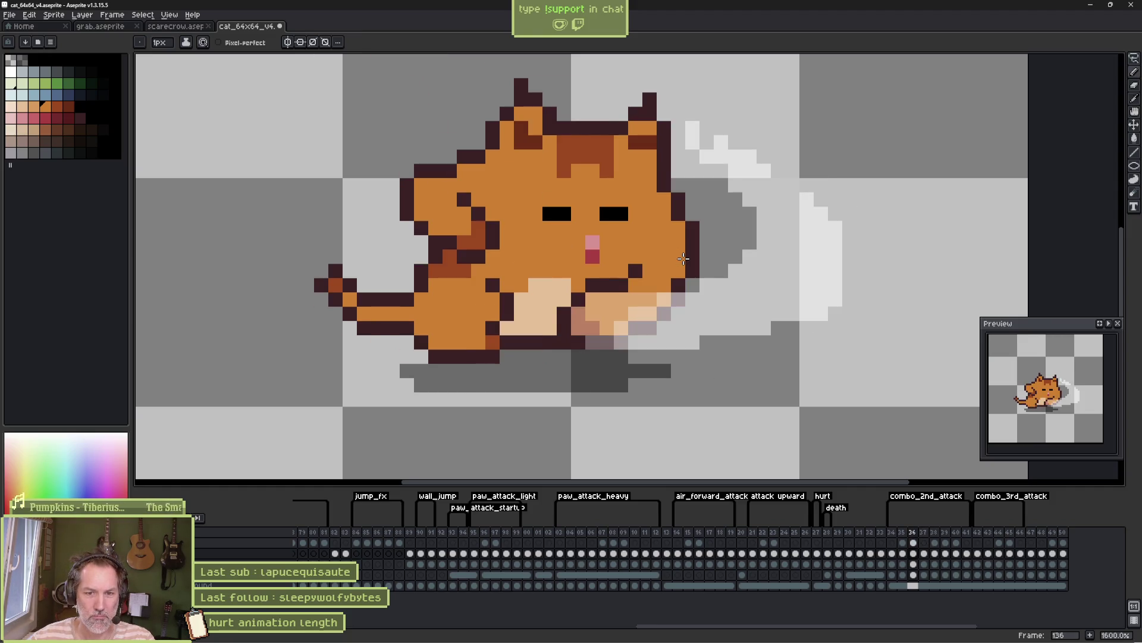
{"action": "key", "text": "period"}
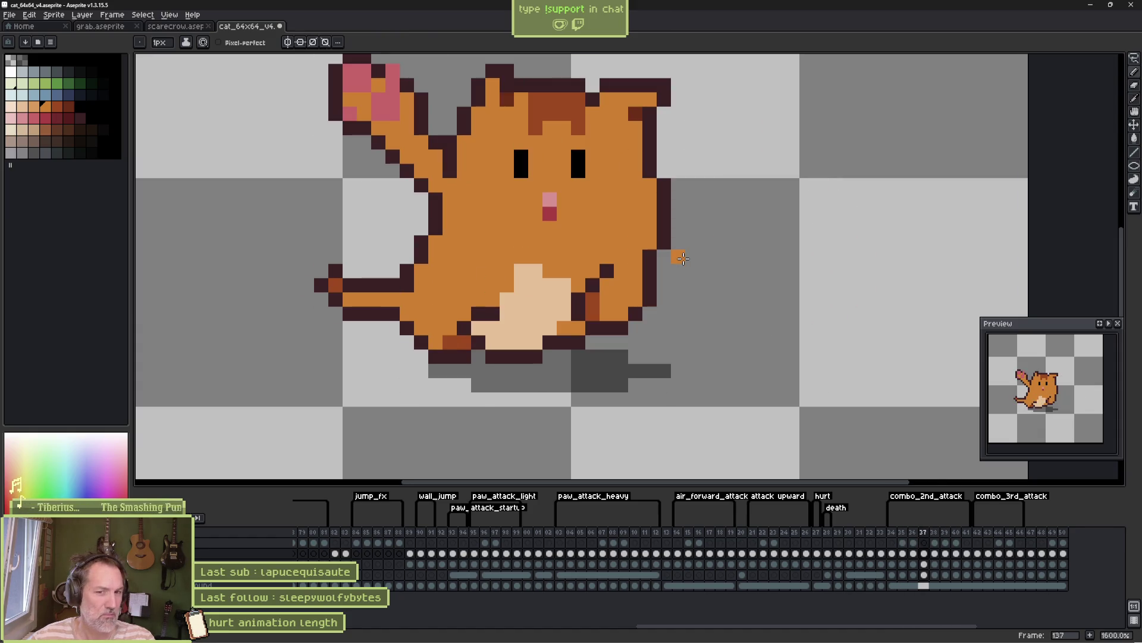
{"action": "left_click", "coordinate": [413, 179], "text": "alt"}
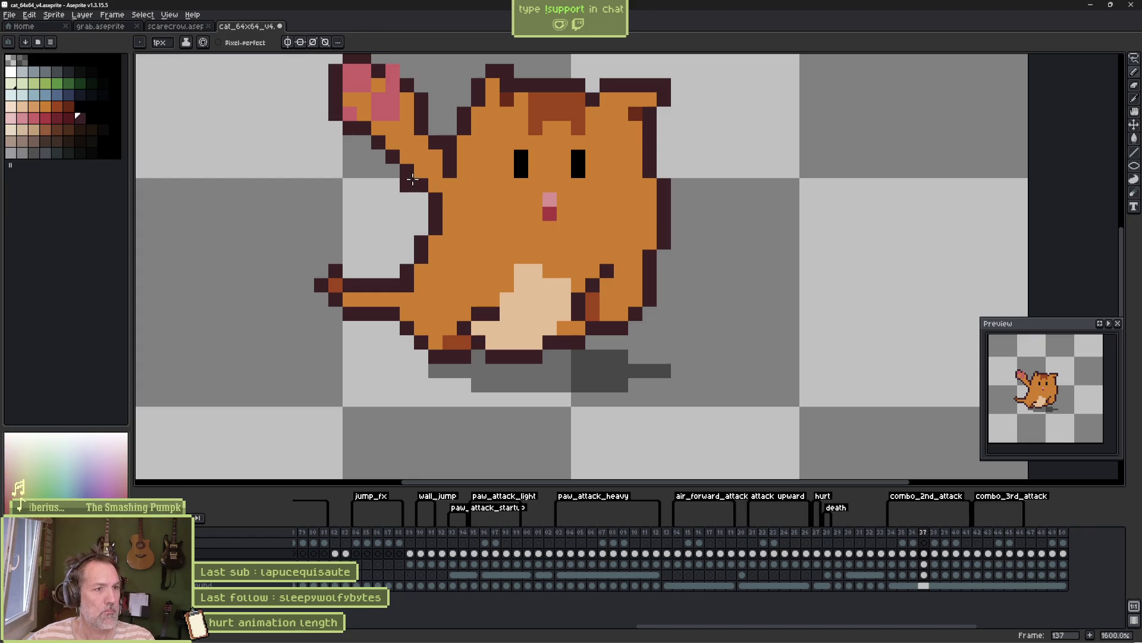
{"action": "mouse_move", "coordinate": [413, 179]}
{"action": "left_mouse_down"}
{"action": "mouse_move", "coordinate": [399, 168]}
{"action": "mouse_move", "coordinate": [421, 217]}
{"action": "mouse_move", "coordinate": [432, 174]}
{"action": "mouse_move", "coordinate": [440, 235]}
{"action": "mouse_move", "coordinate": [429, 197]}
{"action": "left_mouse_up"}
{"action": "left_click", "coordinate": [431, 174], "text": "alt"}
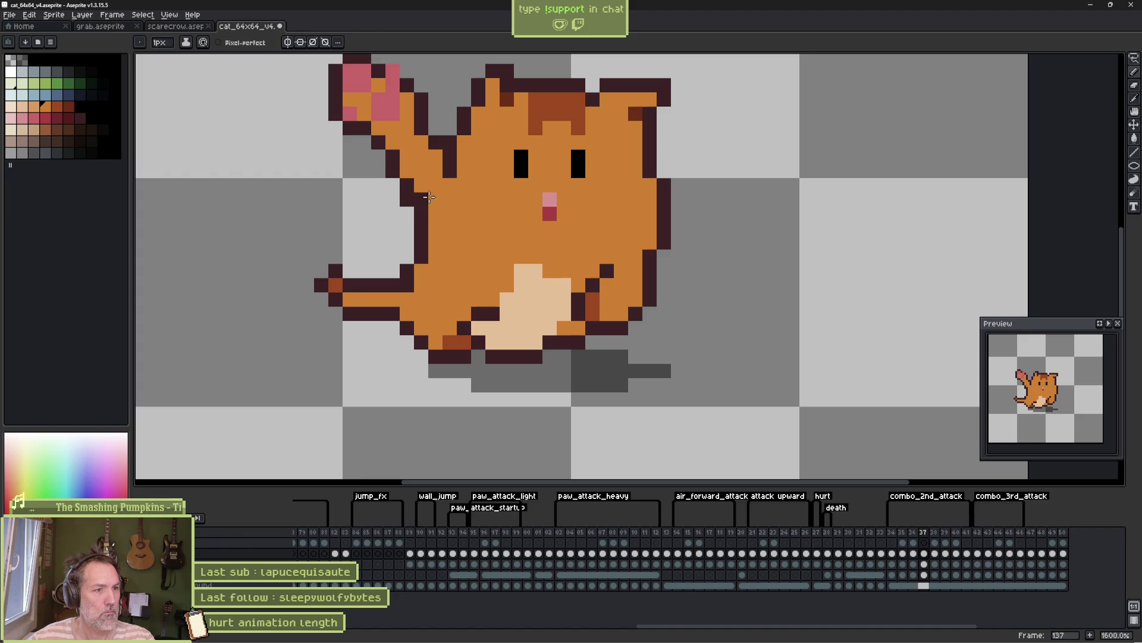
{"action": "left_click", "coordinate": [450, 145]}
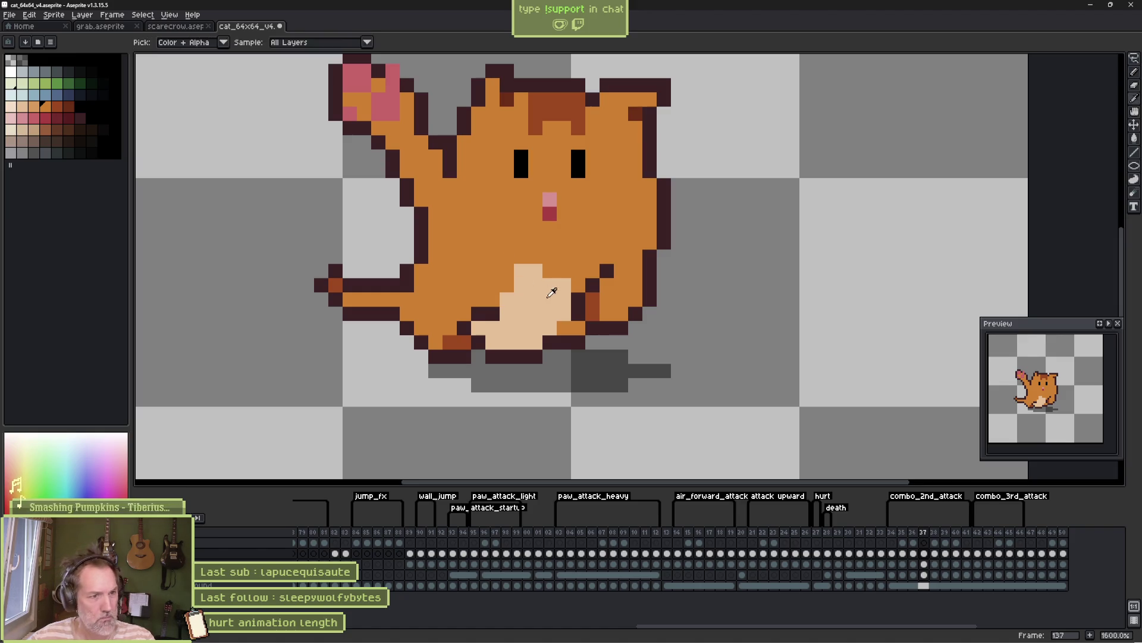
{"action": "left_click", "coordinate": [517, 265], "text": "alt"}
{"action": "left_click_drag", "start_coordinate": [517, 262], "coordinate": [507, 241]}
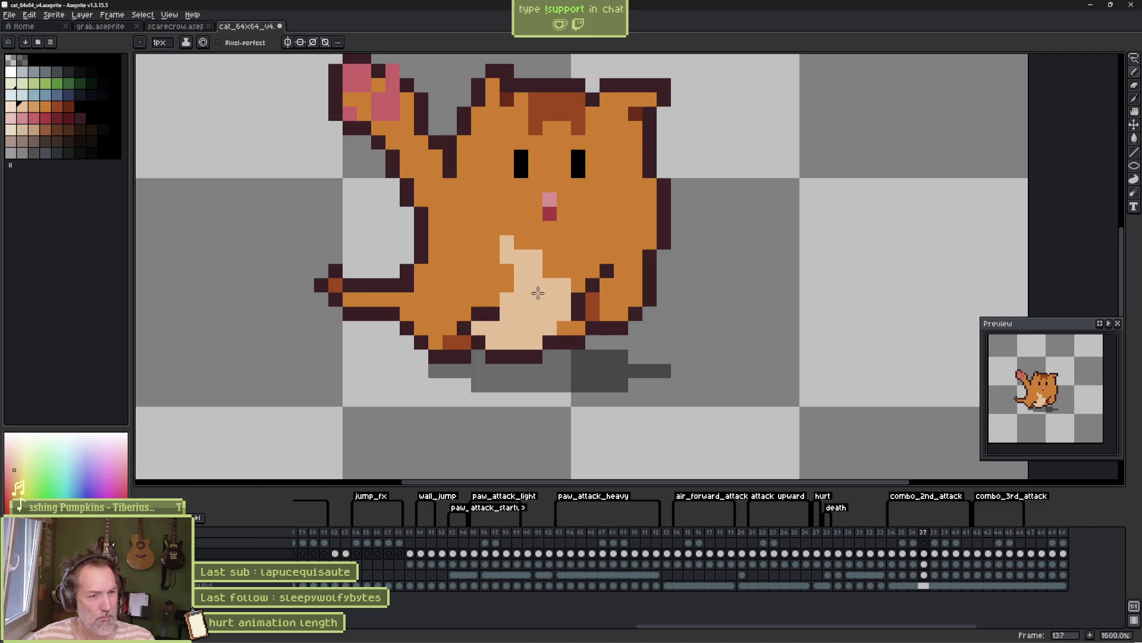
{"action": "key", "text": "Return"}
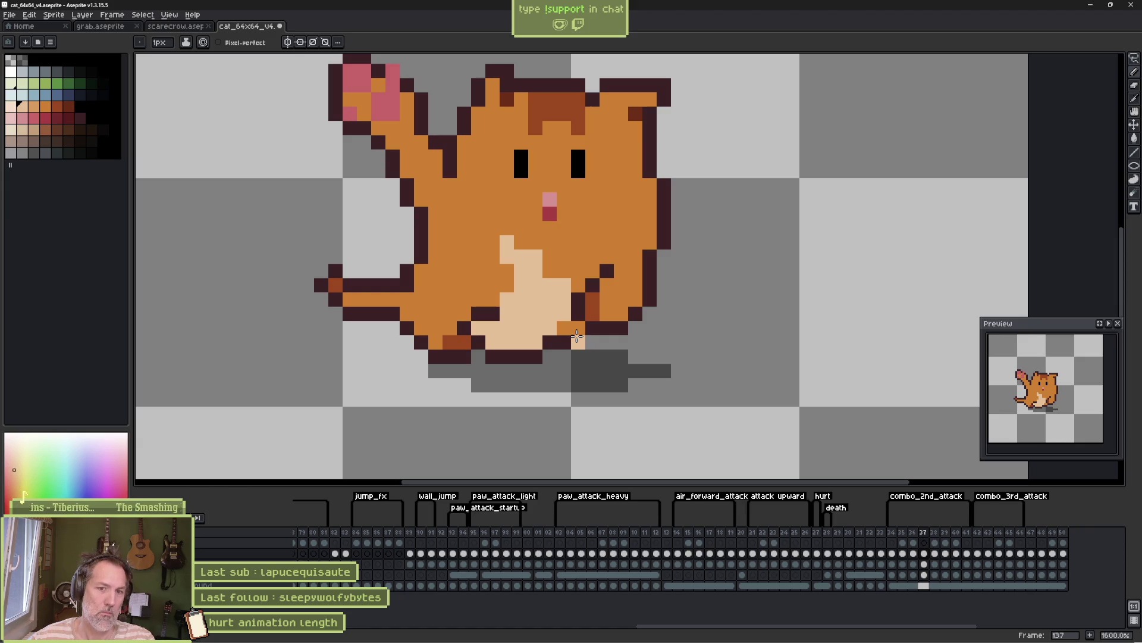
Add dark outline and orange pixels at the raised paw tip in frame 137, then play the animation
{"action": "scroll", "coordinate": [536, 333], "scroll_direction": "up", "scroll_amount": 2}
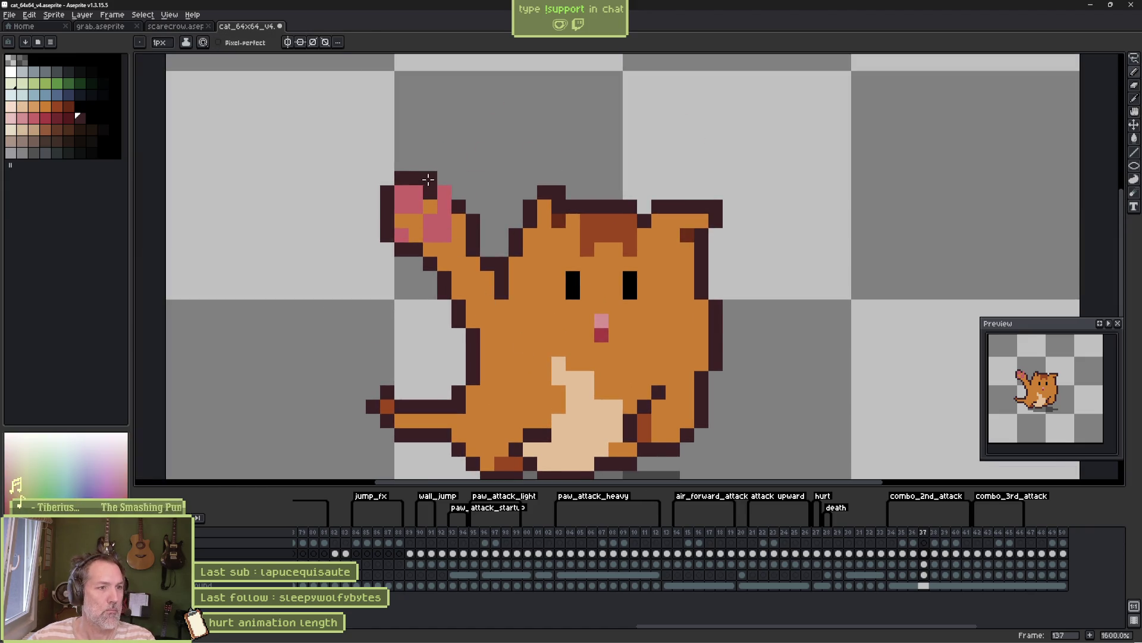
{"action": "left_click", "coordinate": [445, 179]}
{"action": "left_click", "coordinate": [459, 193]}
{"action": "left_click", "coordinate": [430, 207], "text": "alt"}
{"action": "left_click", "coordinate": [430, 193]}
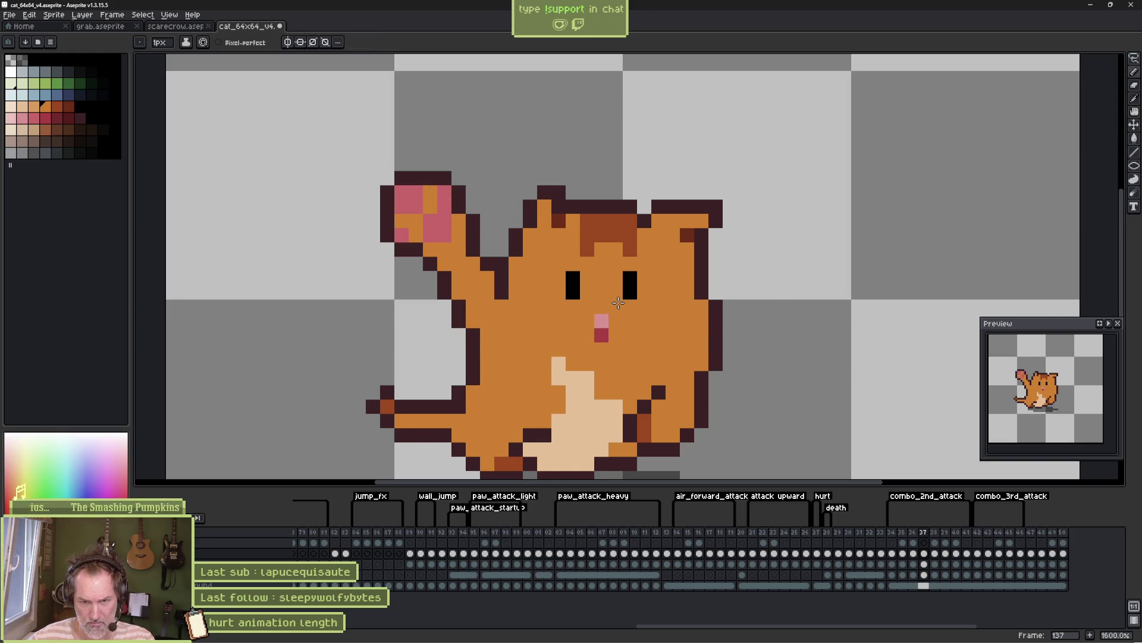
{"action": "key", "text": "Return"}
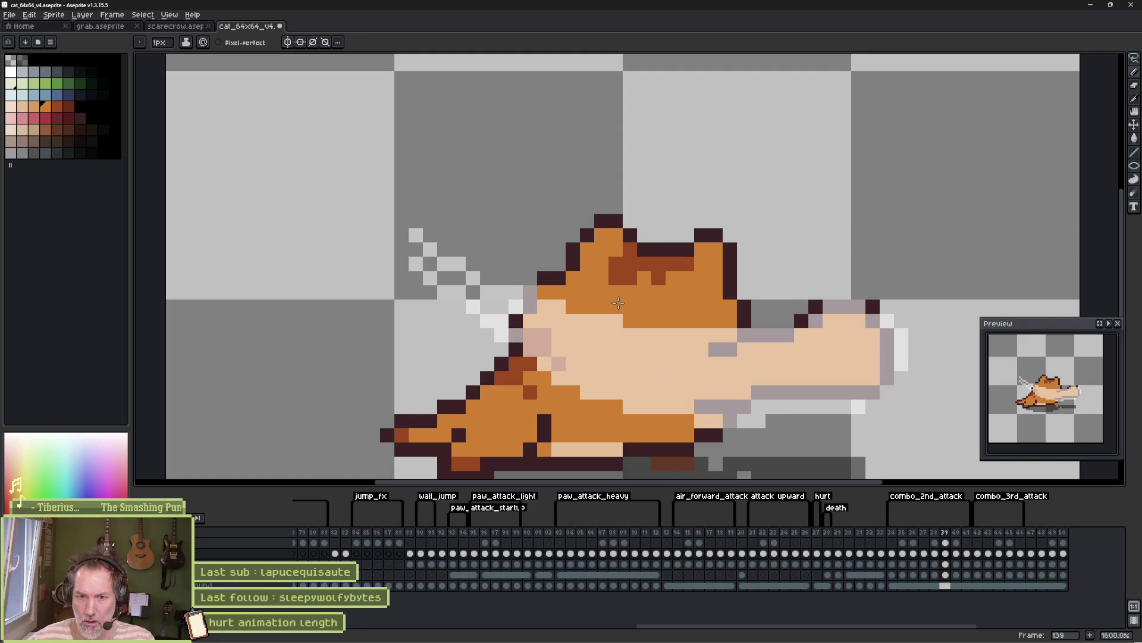
Step frame by frame through combo attack poses 140 to 150, reviewing each one
{"action": "key", "text": "Right"}
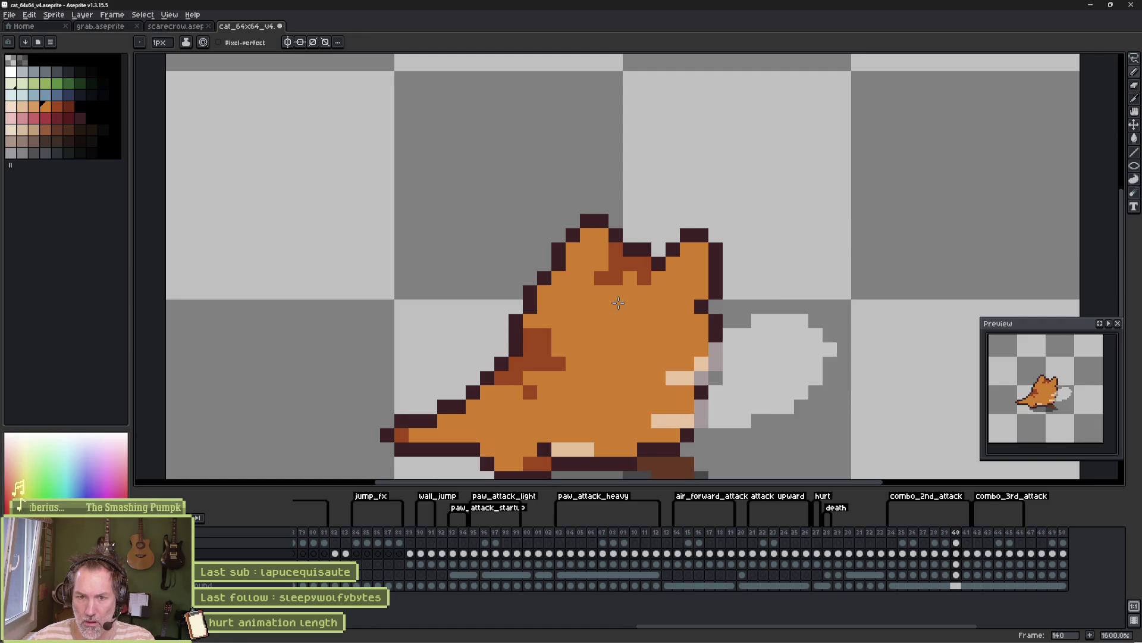
{"action": "key", "text": "Right"}
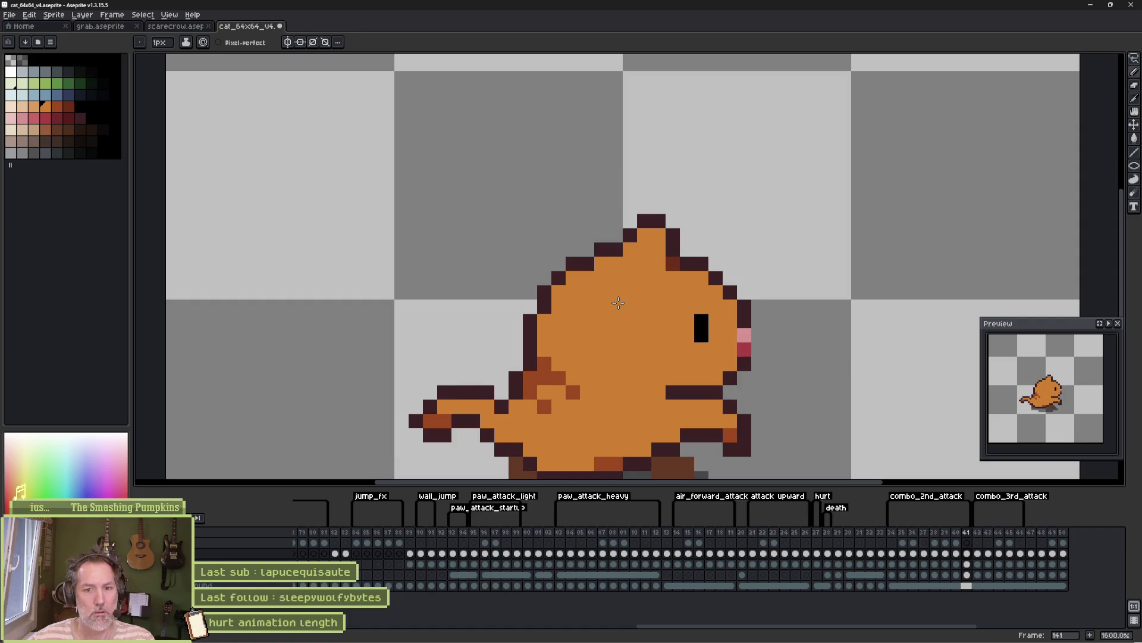
{"action": "key", "text": "Right"}
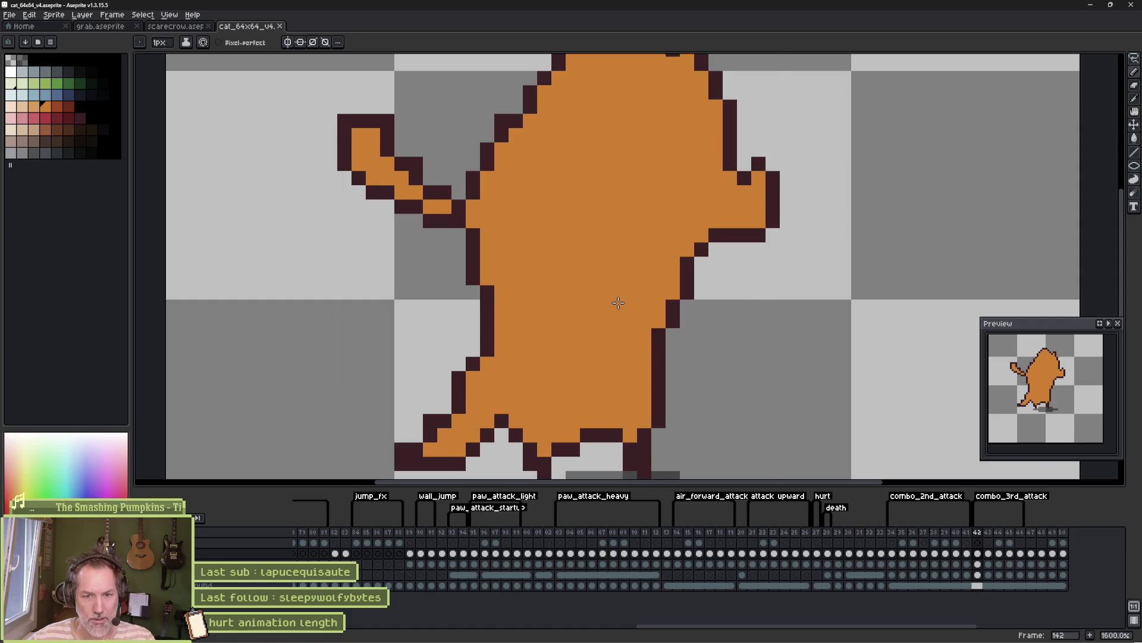
{"action": "key", "text": "Right"}
{"action": "key", "text": "Right"}
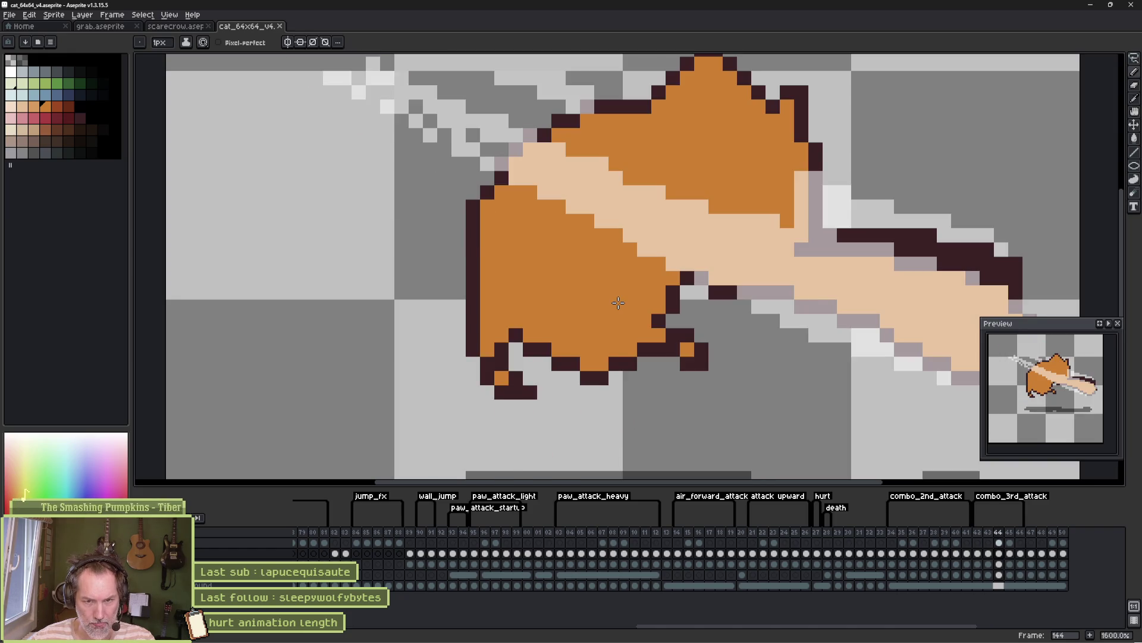
{"action": "key", "text": "Left"}
{"action": "key", "text": "Left"}
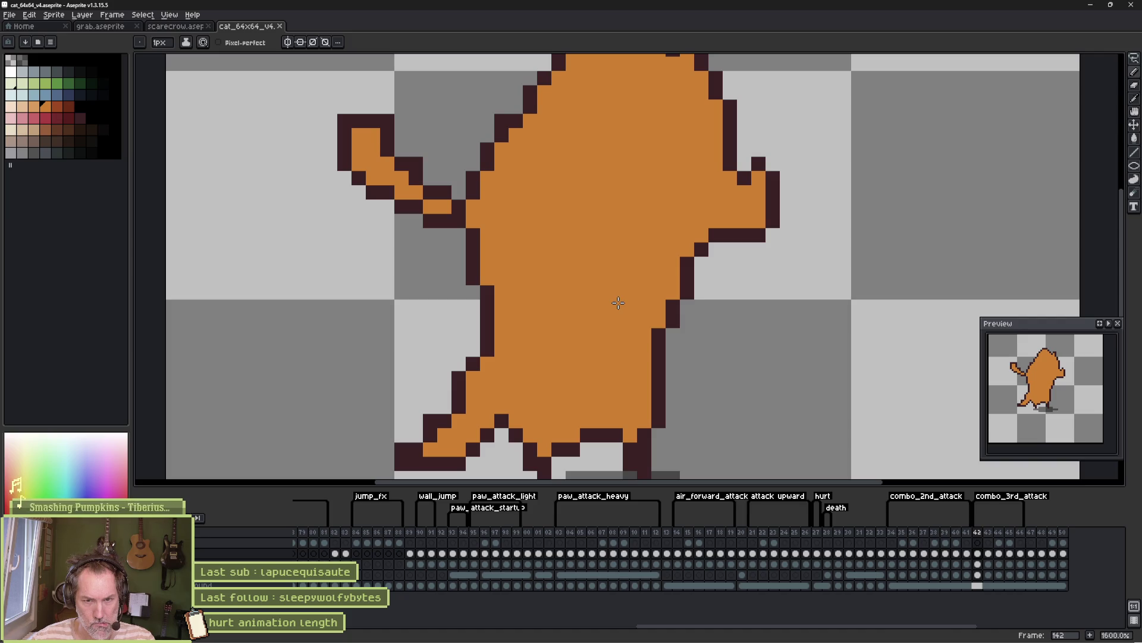
{"action": "key", "text": "Right"}
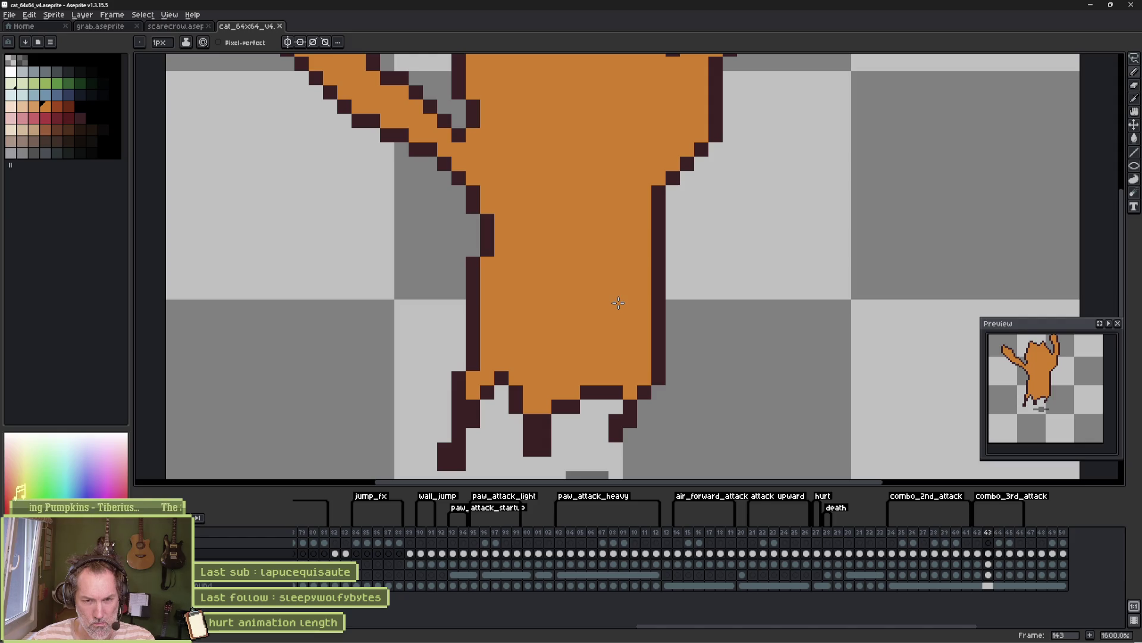
{"action": "key", "text": "Right"}
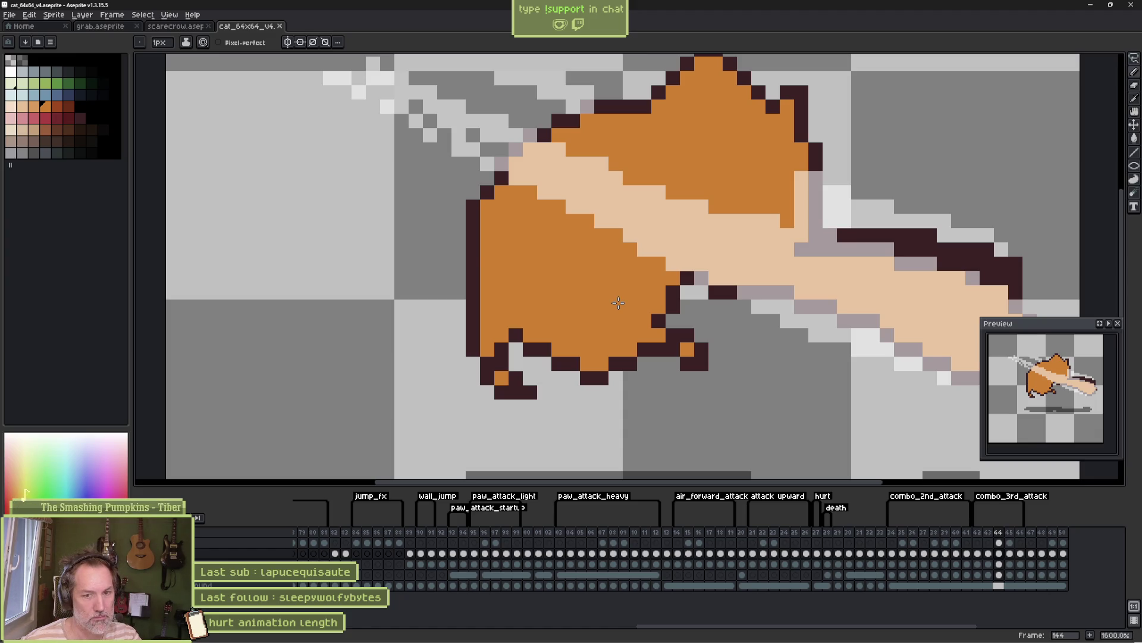
{"action": "key", "text": "Left"}
{"action": "key", "text": "Left"}
{"action": "key", "text": "Left"}
{"action": "key", "text": "Right"}
{"action": "key", "text": "Right"}
{"action": "key", "text": "Right"}
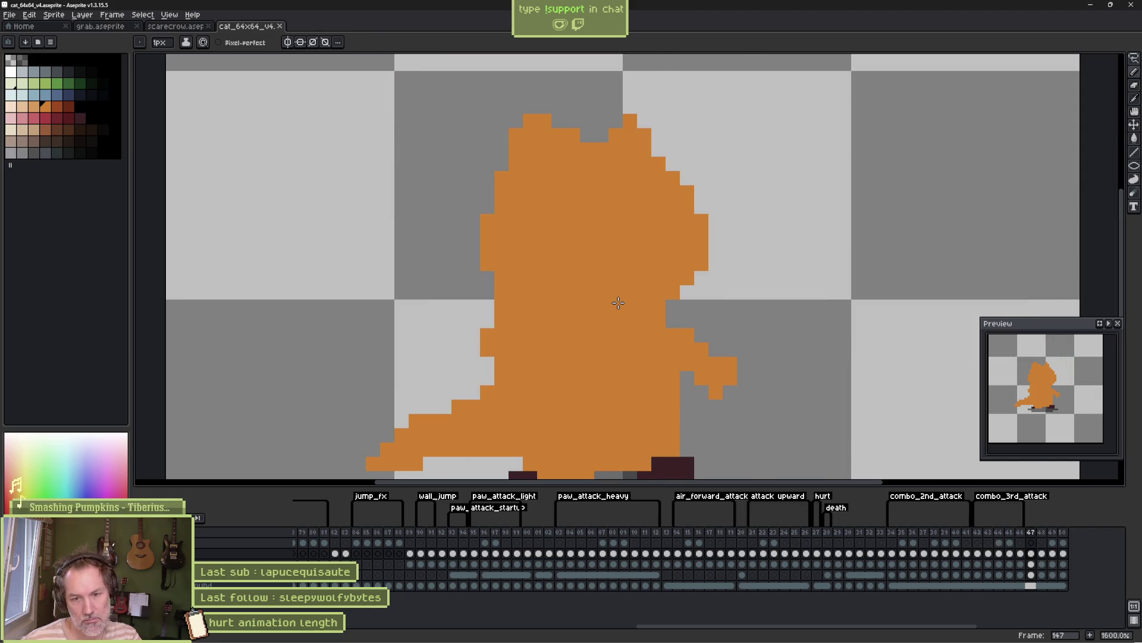
{"action": "key", "text": "Right"}
{"action": "key", "text": "Right"}
{"action": "key", "text": "Right"}
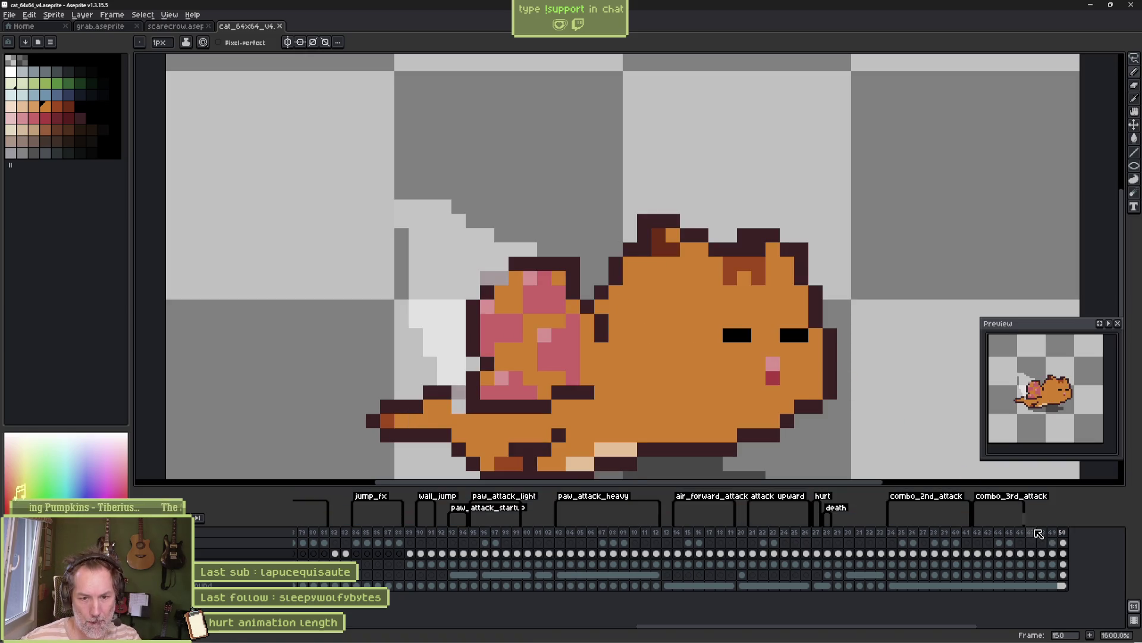
Delete trailing frames 147–150, then select frames 129 through 132
{"action": "left_click_drag", "start_coordinate": [1031, 531], "coordinate": [1063, 531]}
{"action": "key", "text": "Delete"}
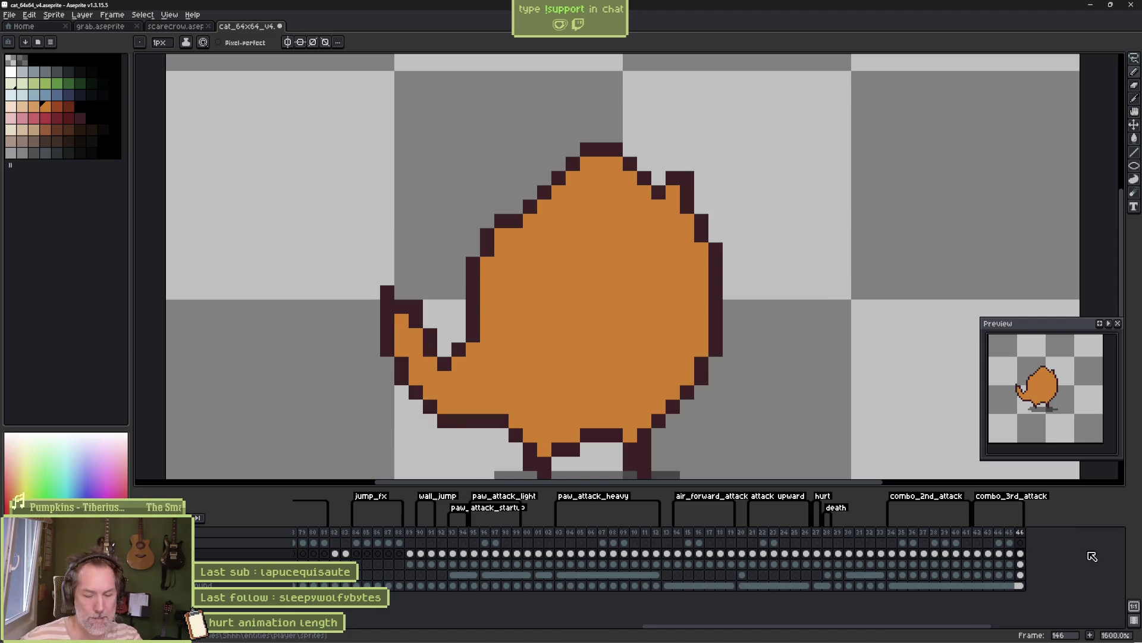
{"action": "left_click", "coordinate": [839, 532]}
{"action": "left_click_drag", "start_coordinate": [844, 536], "coordinate": [1009, 534]}
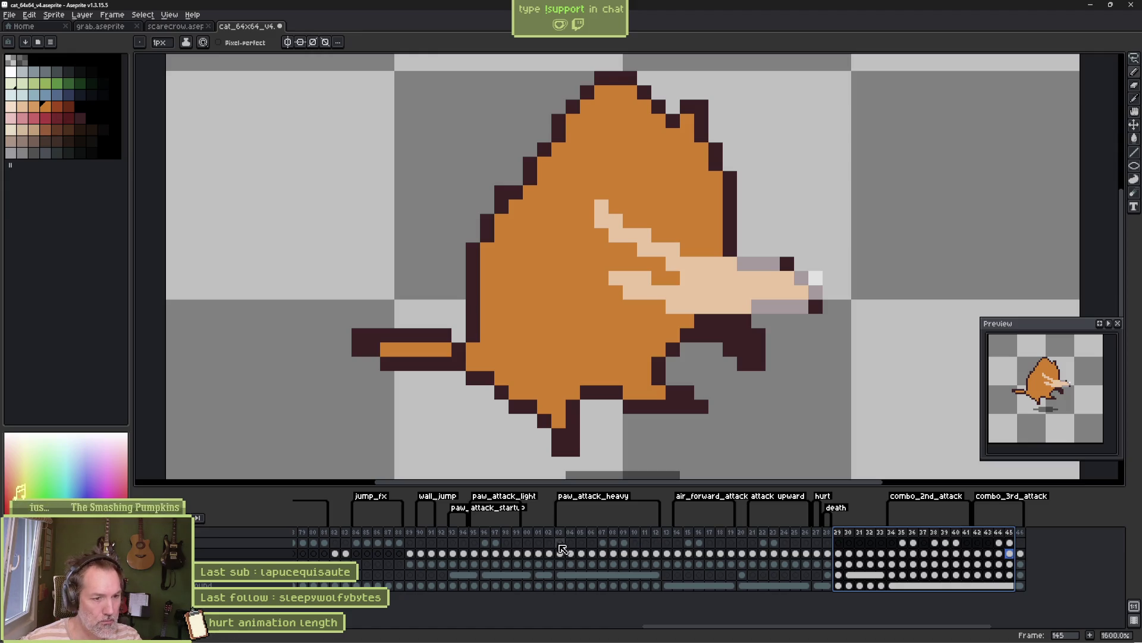
{"action": "left_click_drag", "start_coordinate": [527, 537], "coordinate": [539, 539]}
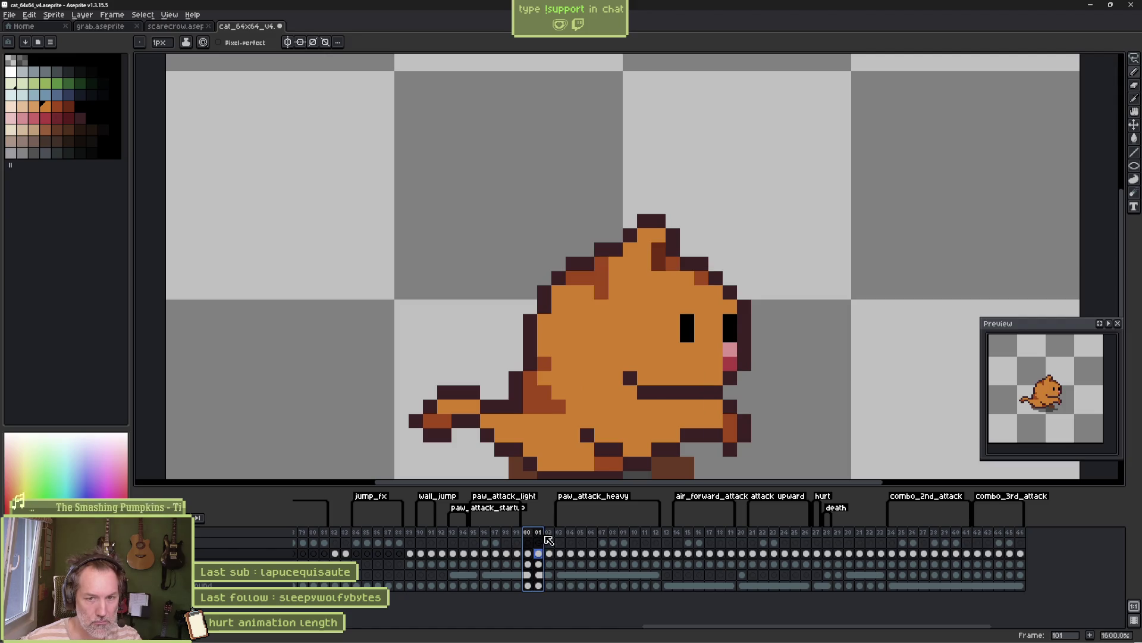
{"action": "key", "text": "Return"}
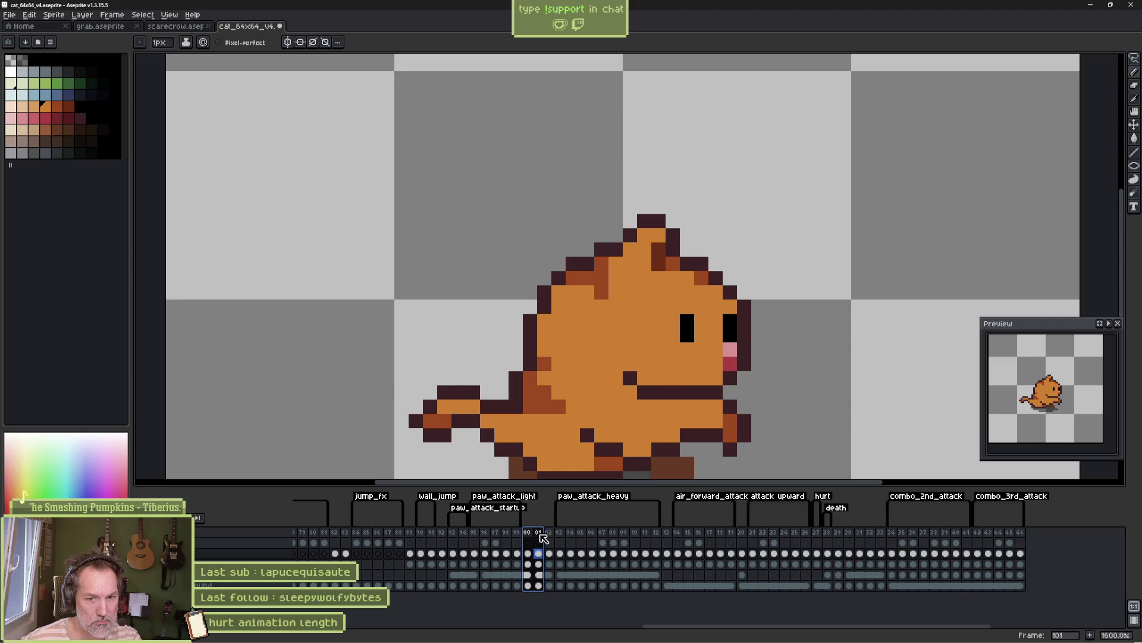
{"action": "left_click", "coordinate": [554, 538], "text": "shift"}
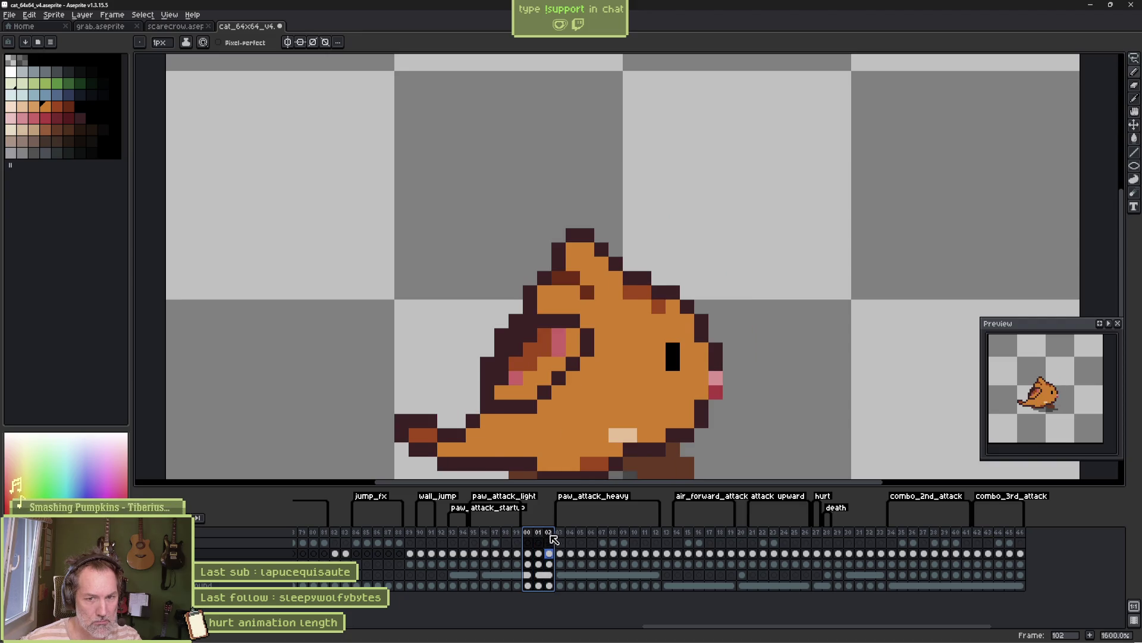
{"action": "left_click", "coordinate": [528, 537]}
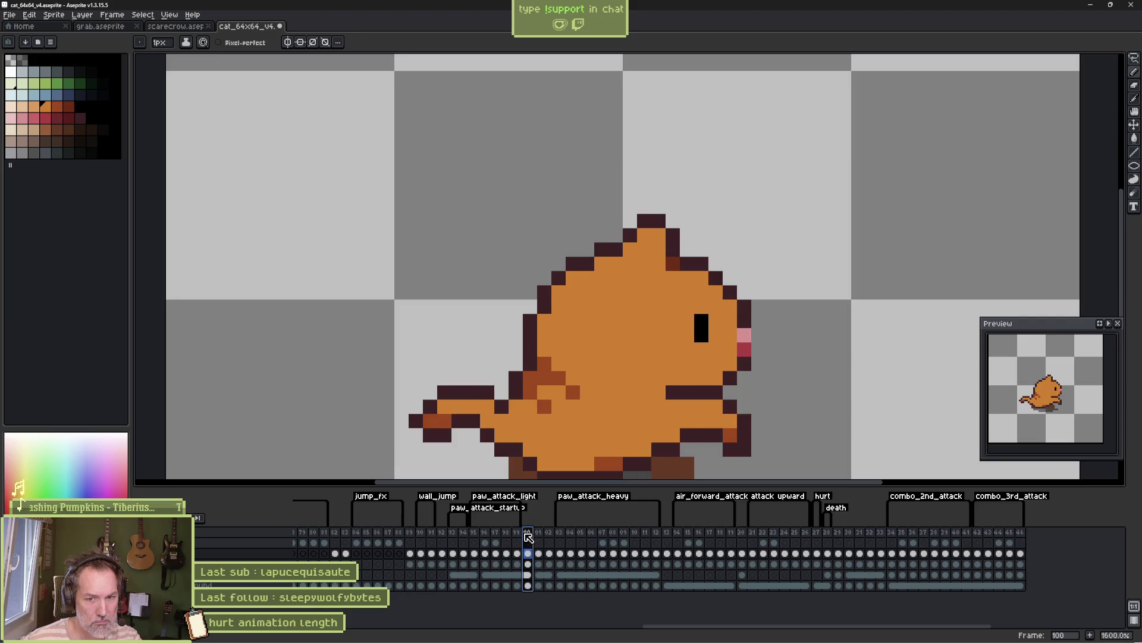
{"action": "left_click", "coordinate": [541, 534], "text": "shift"}
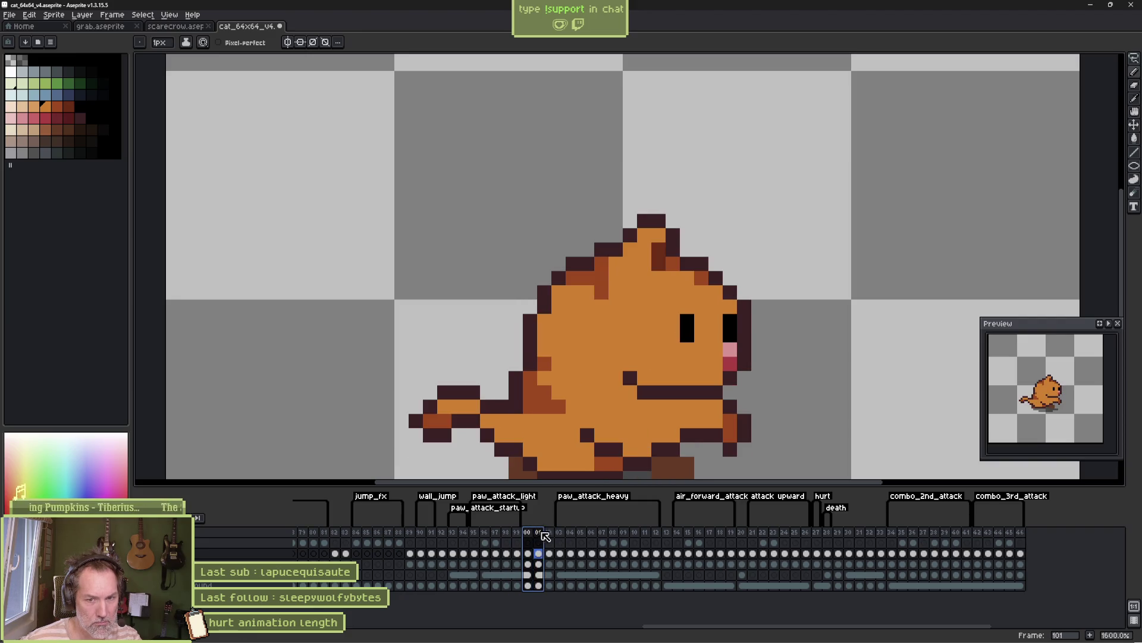
{"action": "left_click", "coordinate": [529, 532]}
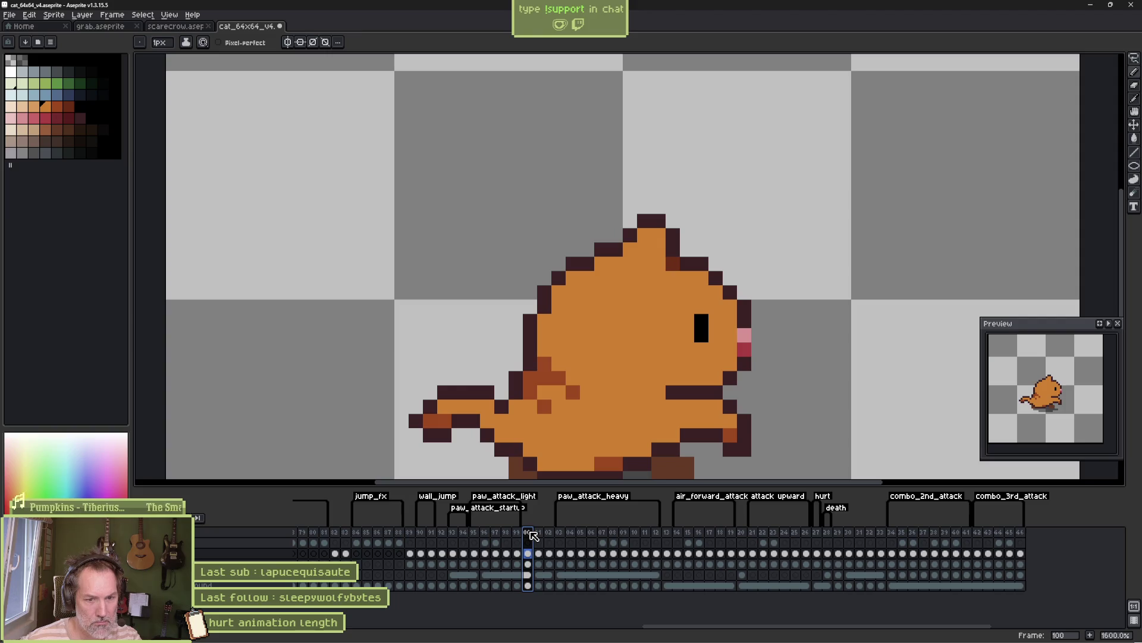
{"action": "left_click", "coordinate": [838, 533]}
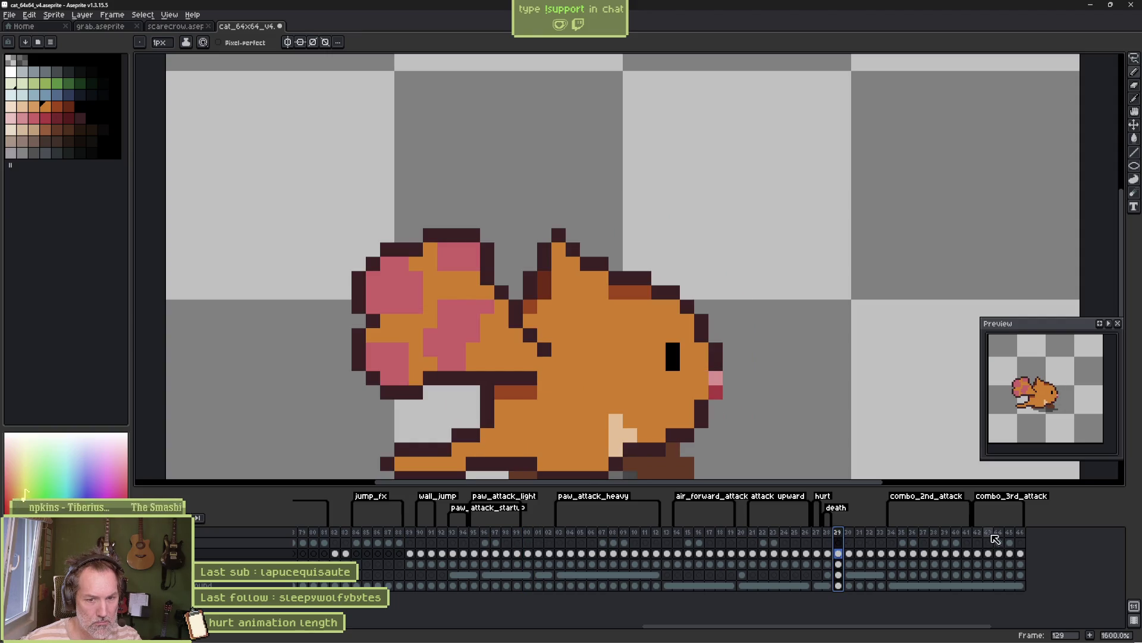
{"action": "left_click", "coordinate": [968, 533]}
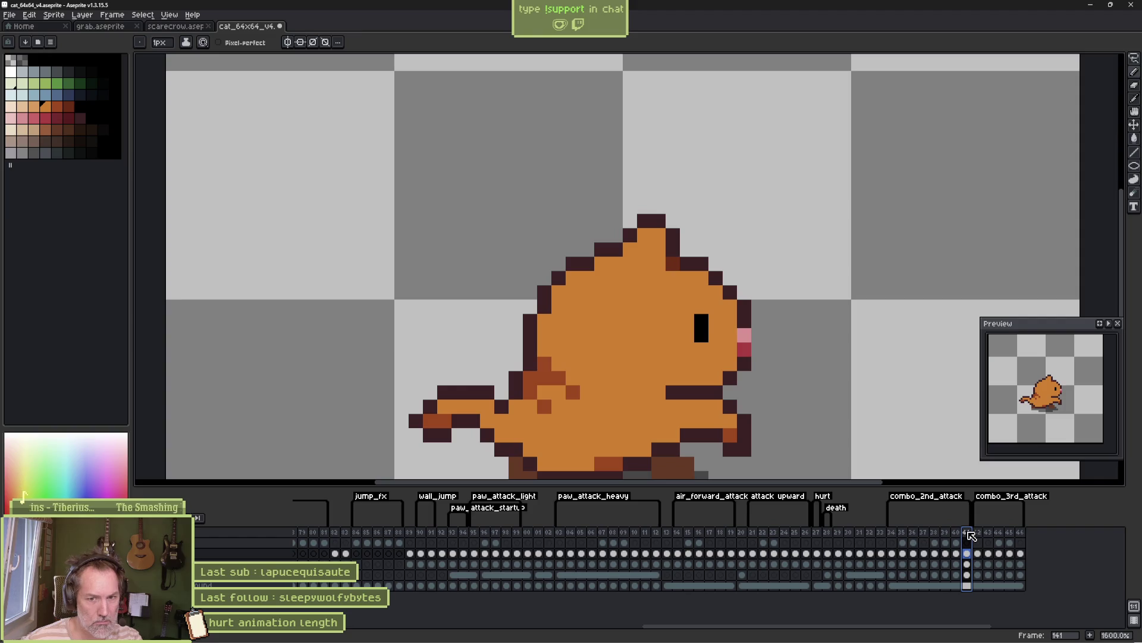
{"action": "left_click_drag", "start_coordinate": [586, 572], "coordinate": [866, 570]}
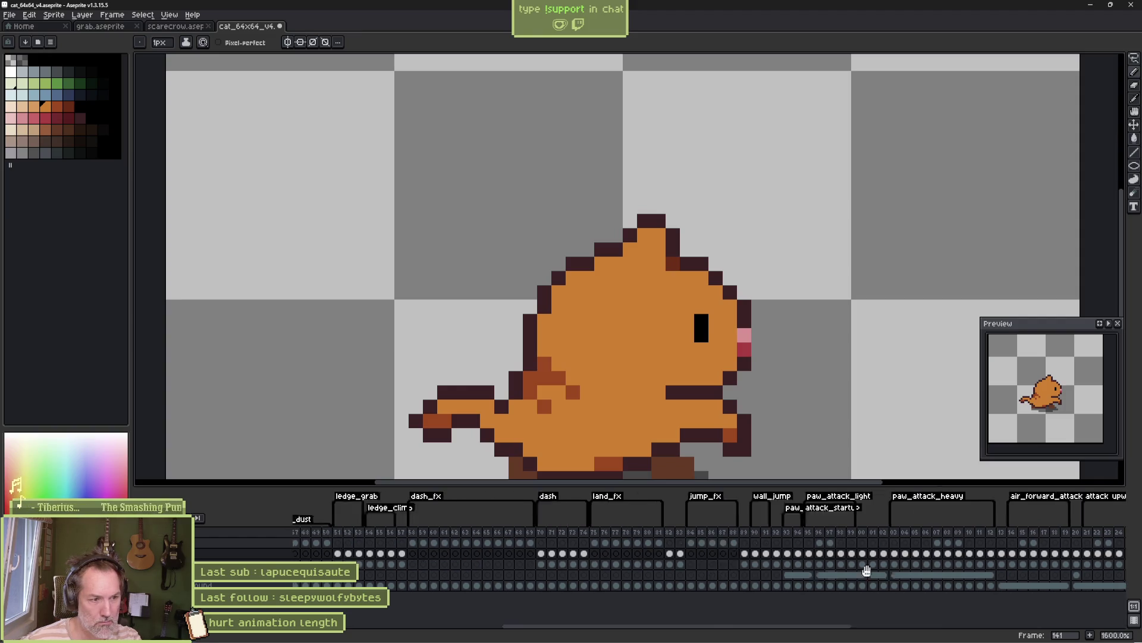